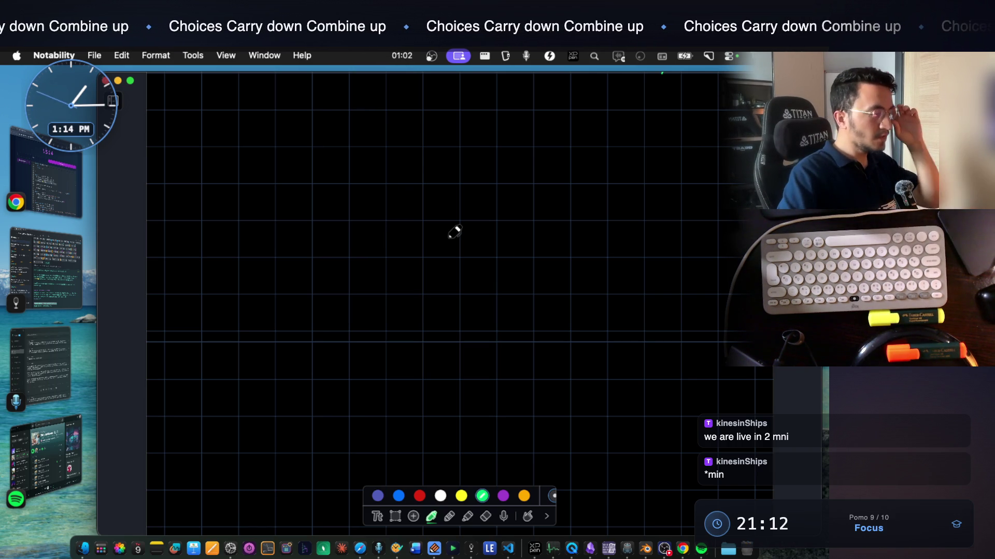
Bring the Notes With Audio And Video app to the front, showing Mark 5's backtracking notes
left_click(56, 269)
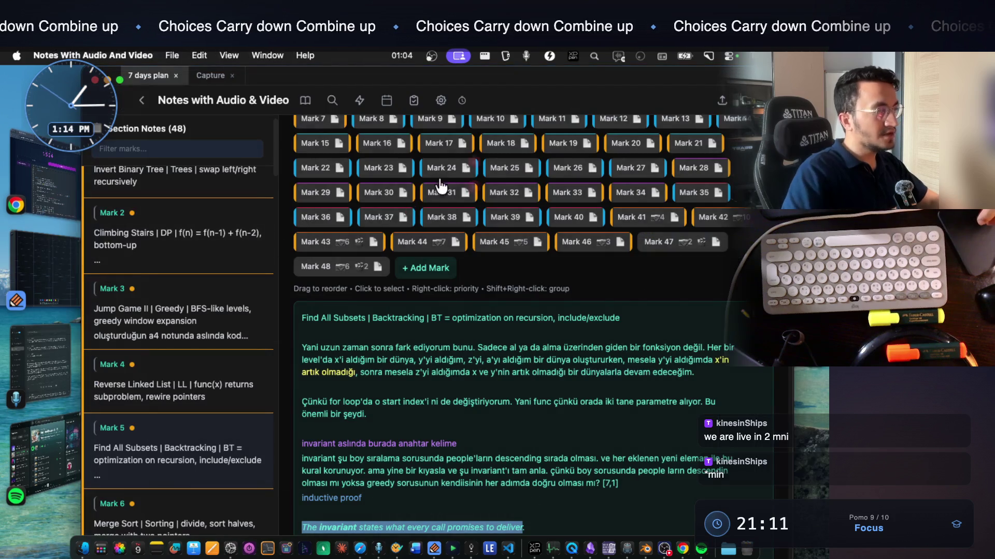
Review the Mark 1–5 notes, from Invert Binary Tree through to Find All Subsets
scroll(488, 251, "up", 5)
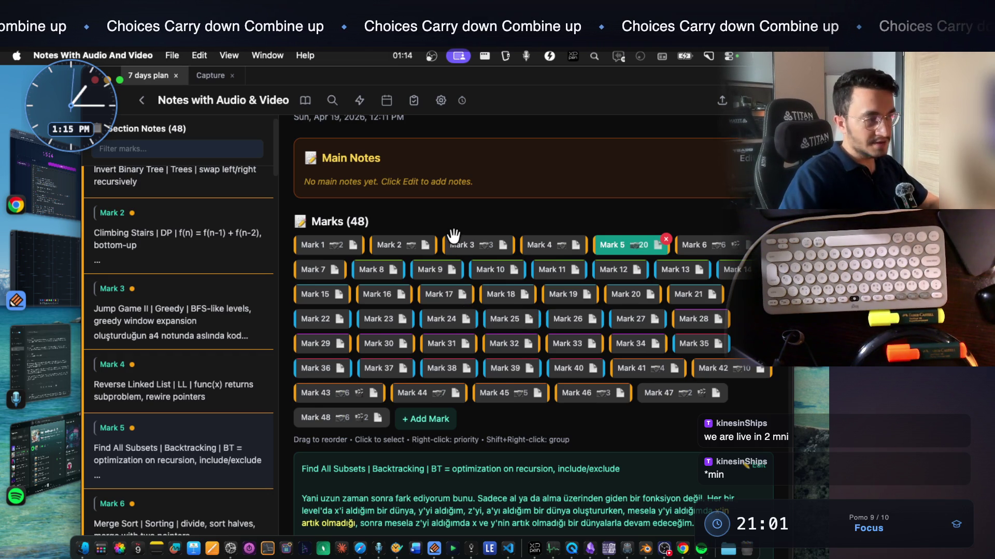
left_click(342, 247)
left_click(394, 246)
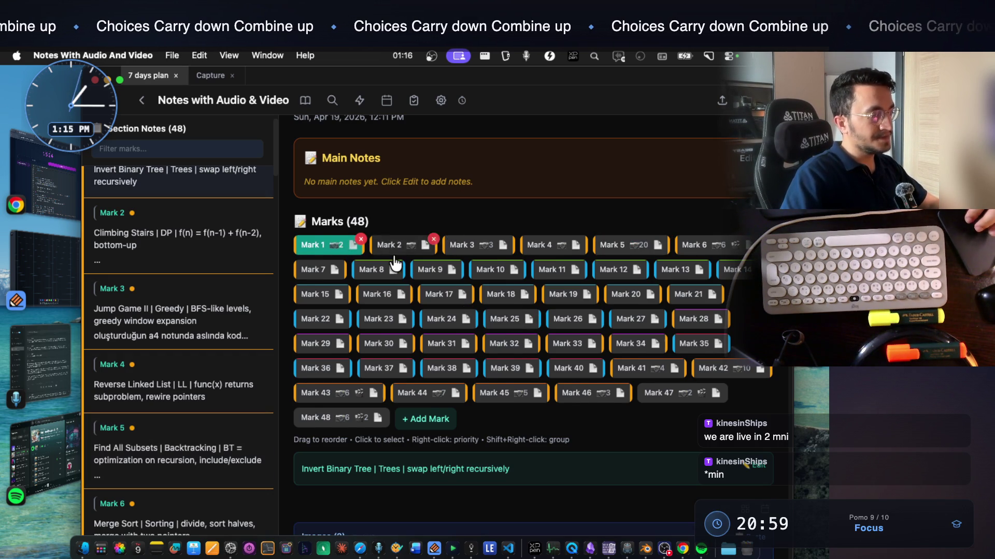
scroll(399, 241, "down", 2)
left_click(446, 187)
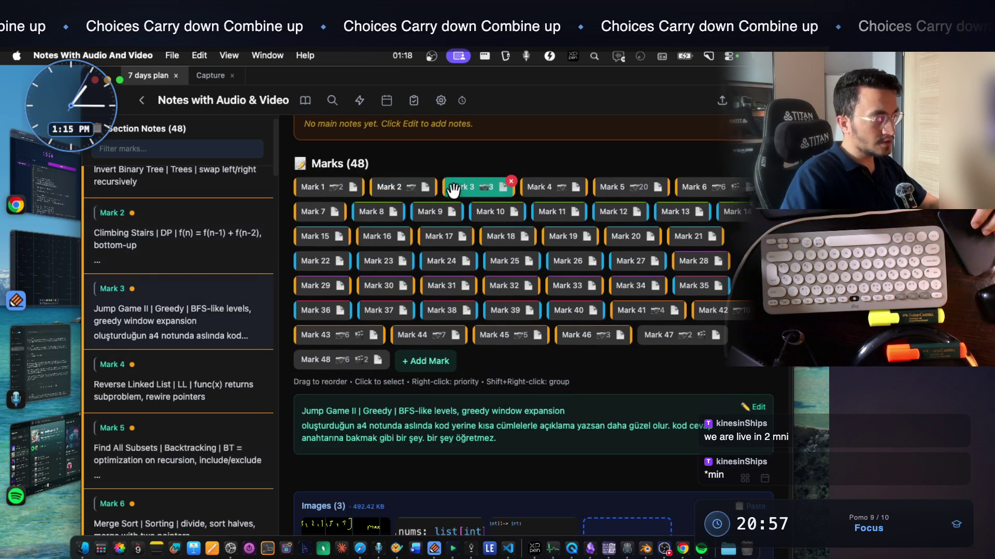
left_click(540, 187)
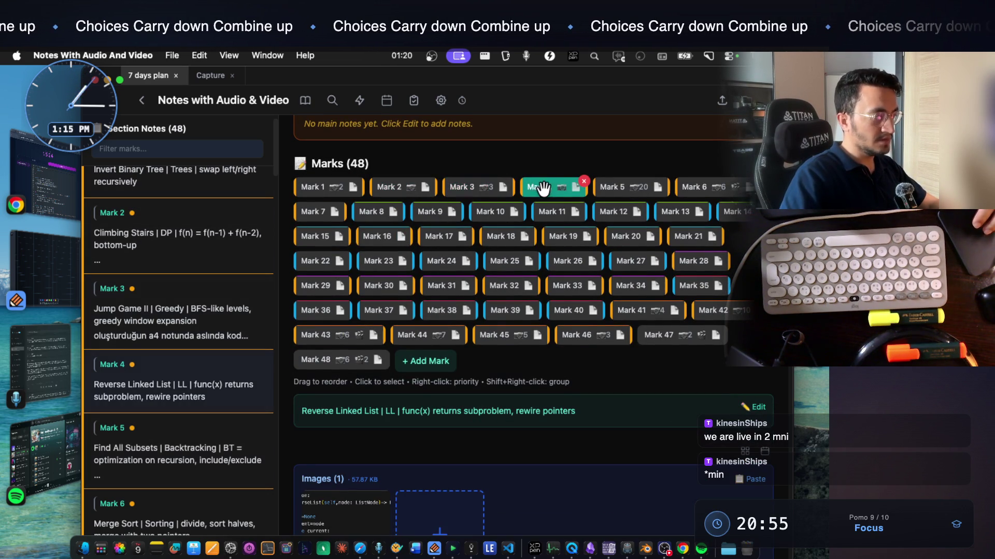
left_click(614, 187)
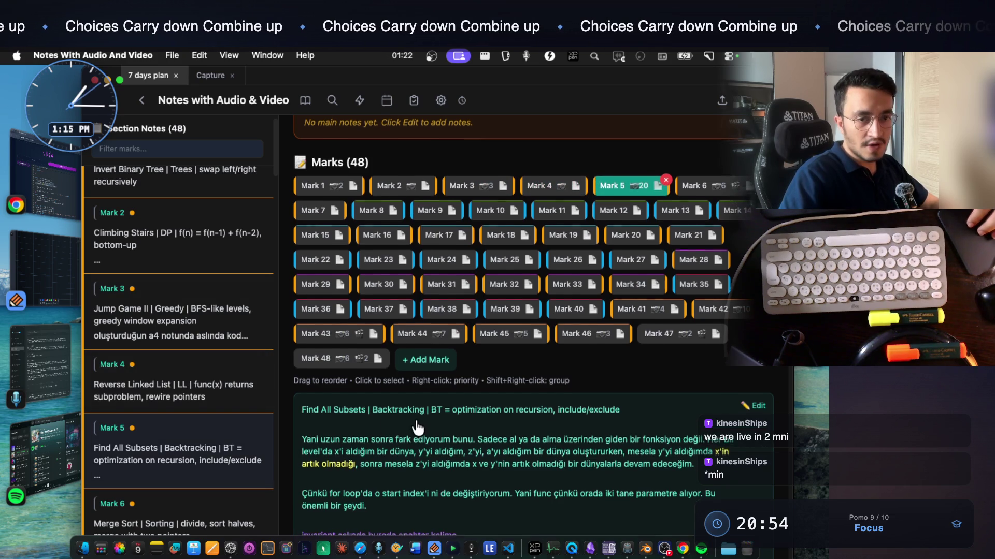
scroll(415, 425, "down", 1)
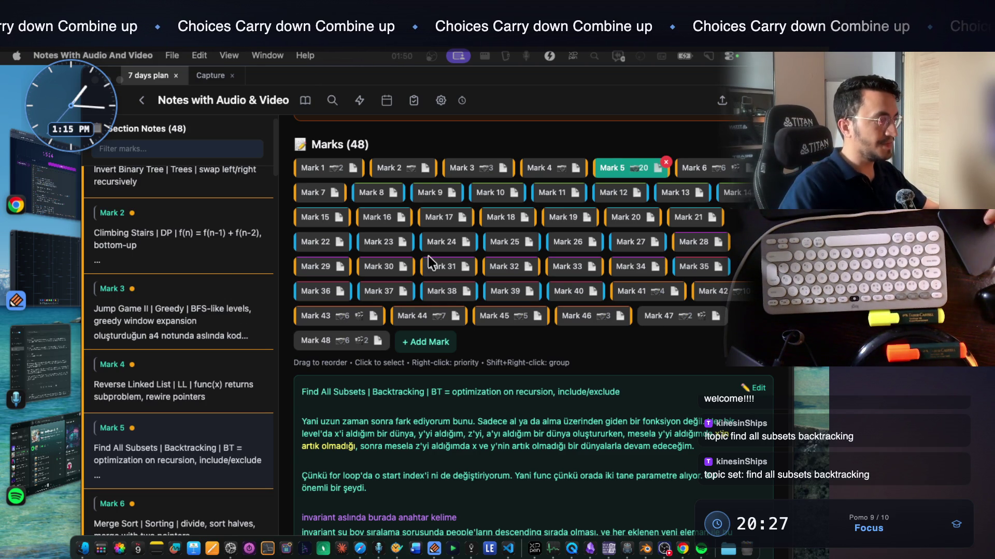
scroll(456, 375, "down", 1)
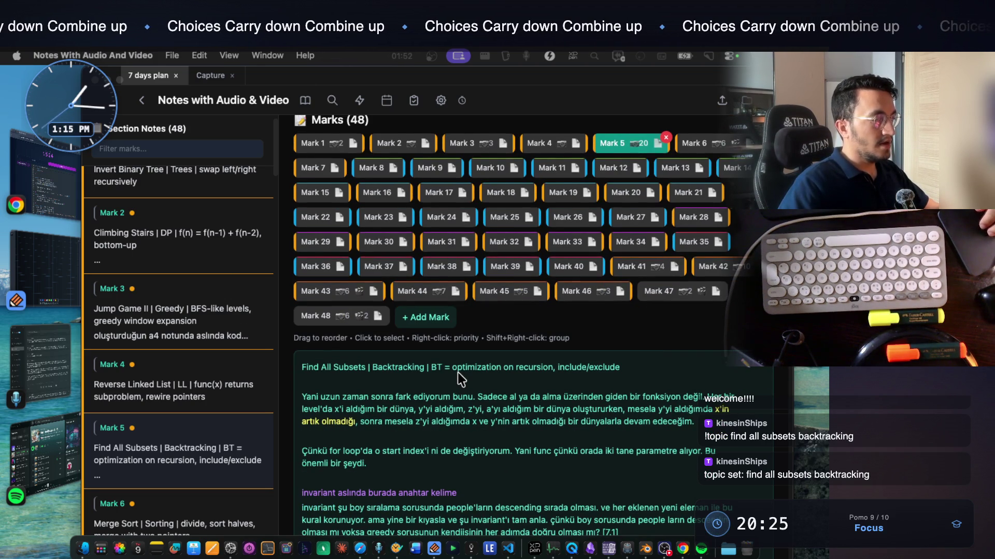
Handwrite the heading 'Subsets' in Notability, then preview the note image and come back
left_click(64, 270)
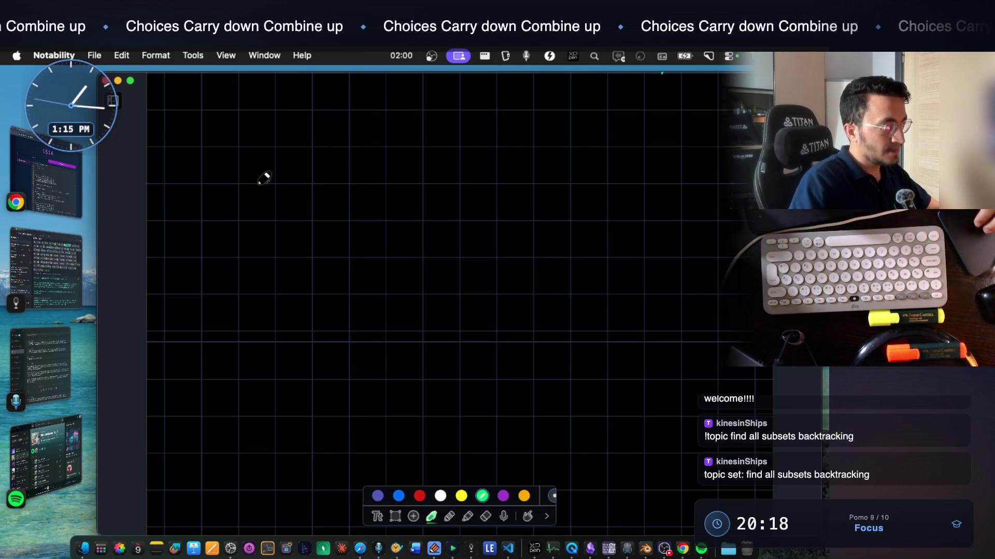
mouse_move(247, 167)
left_mouse_down()
mouse_move(241, 185)
mouse_move(346, 162)
mouse_move(351, 173)
left_mouse_up()
left_click(49, 275)
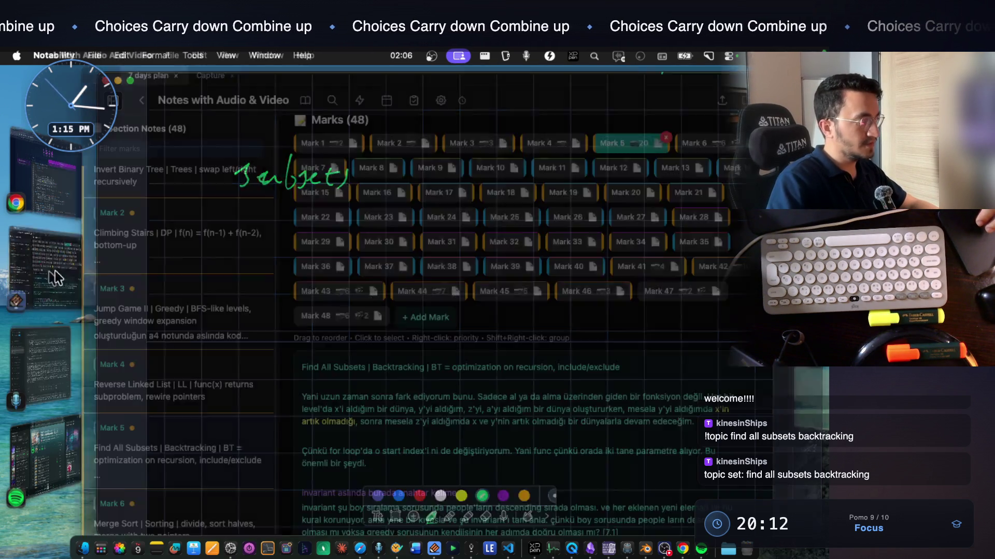
scroll(409, 291, "down", 5)
left_click(409, 292)
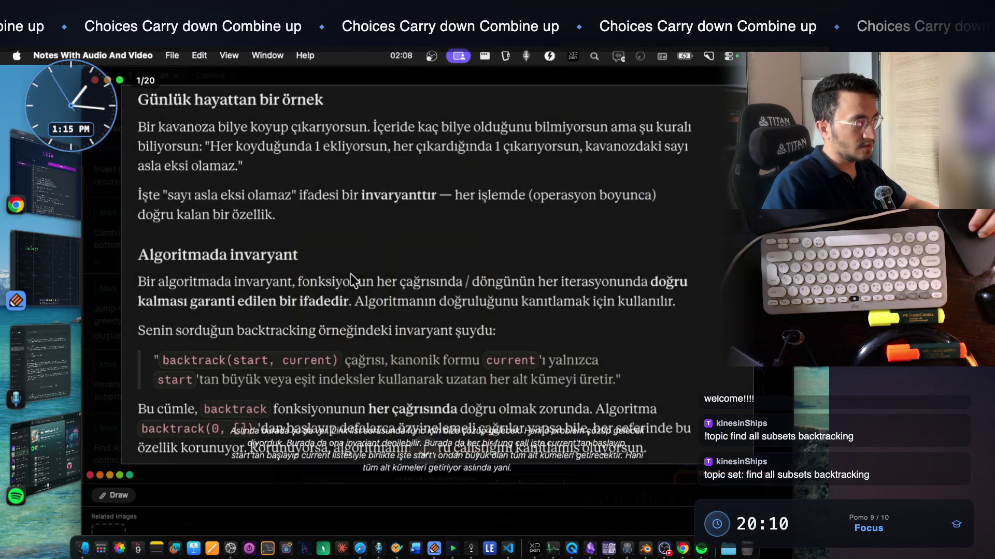
left_click(371, 282)
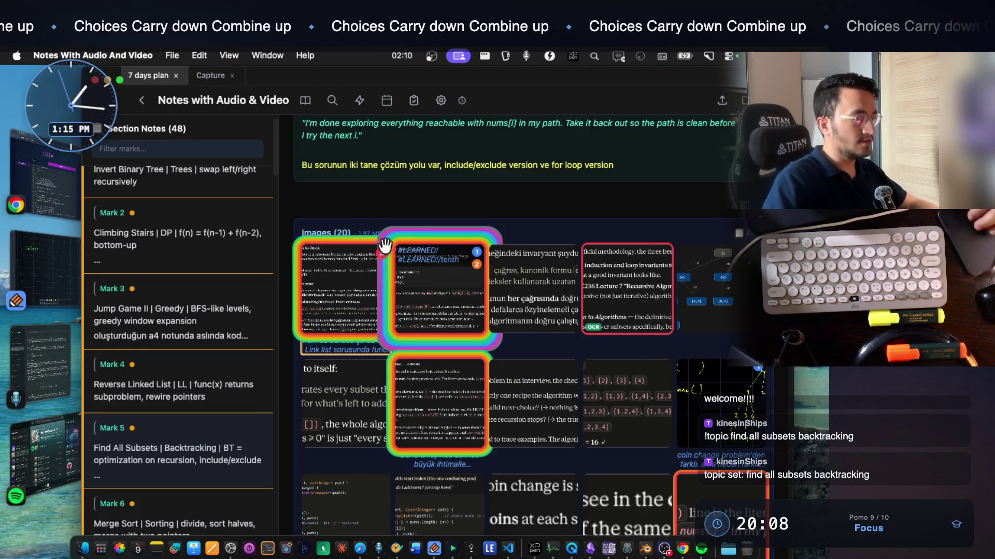
scroll(381, 272, "down", 5)
scroll(381, 272, "up", 5)
left_click(49, 257)
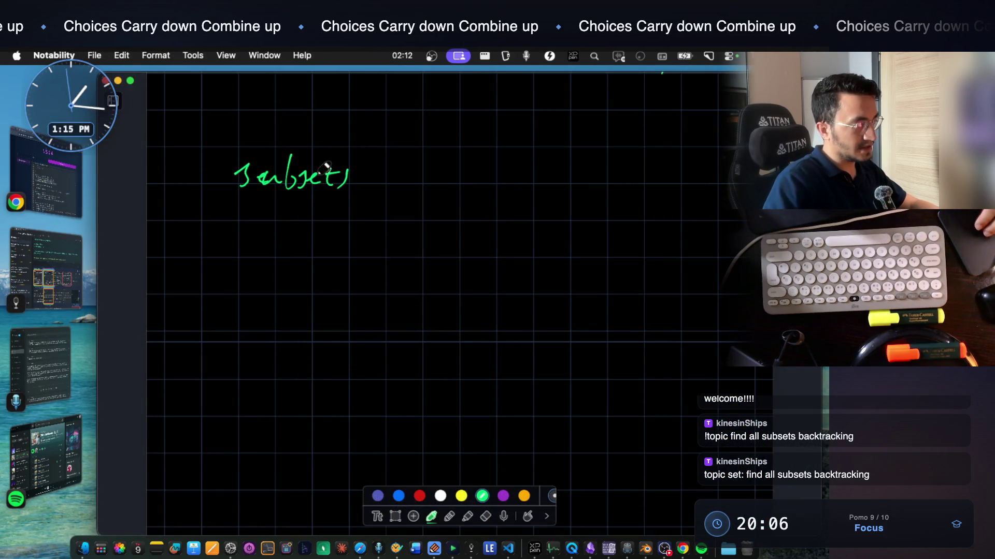
Write '[1,2,3,4] = 2^4' under the Subsets heading
scroll(317, 205, "down", 3)
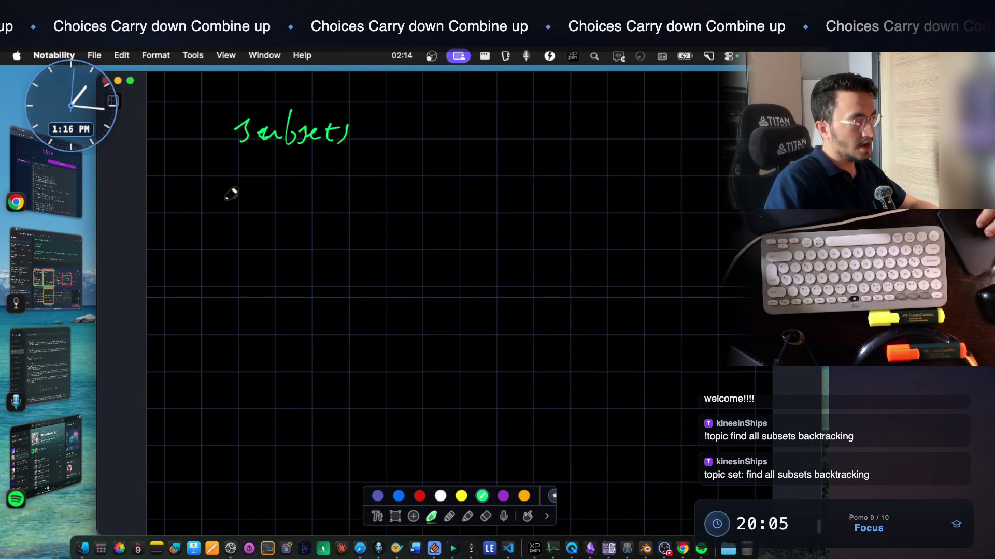
left_click_drag(288, 210, 294, 222)
mouse_move(298, 218)
left_mouse_down()
mouse_move(298, 227)
mouse_move(349, 220)
left_mouse_up()
mouse_move(370, 196)
left_mouse_down()
mouse_move(366, 210)
mouse_move(387, 234)
mouse_move(444, 220)
left_mouse_up()
mouse_move(463, 205)
left_mouse_down()
mouse_move(473, 198)
mouse_move(485, 229)
left_mouse_up()
left_click_drag(499, 182, 497, 205)
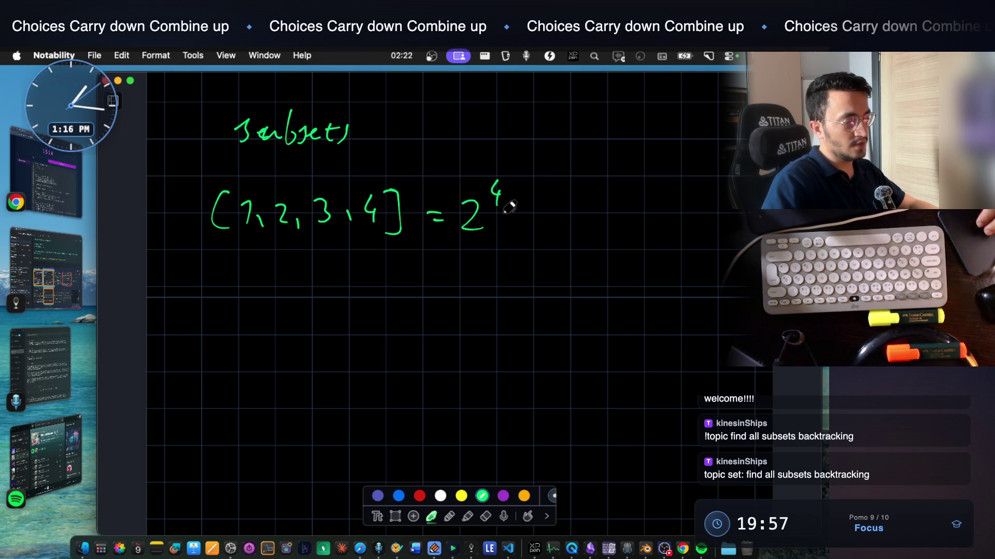
List the single-element subsets [1], [2], [3], [4] in a column below
scroll(255, 229, "down", 2)
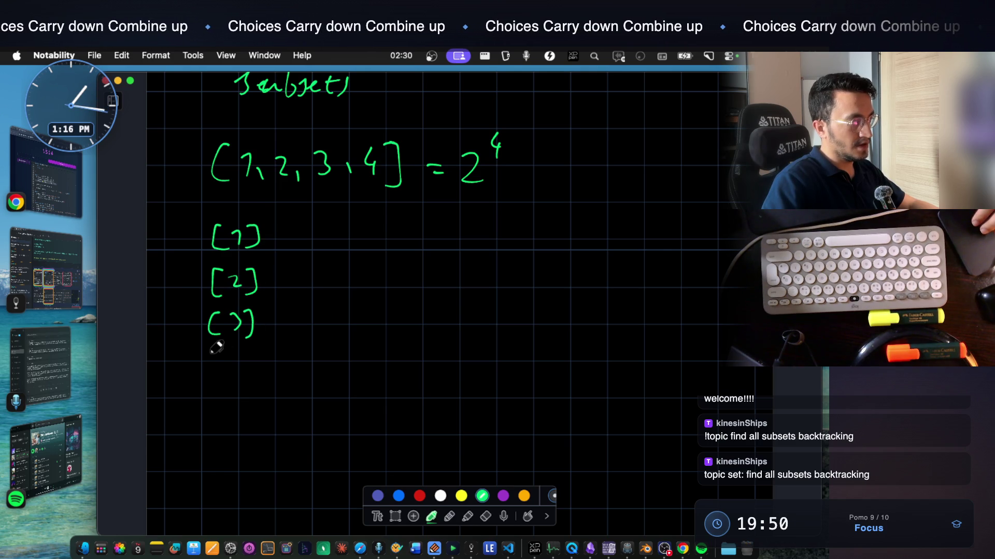
left_click_drag(214, 363, 212, 371)
mouse_move(234, 351)
left_mouse_down()
mouse_move(231, 366)
mouse_move(254, 377)
left_mouse_up()
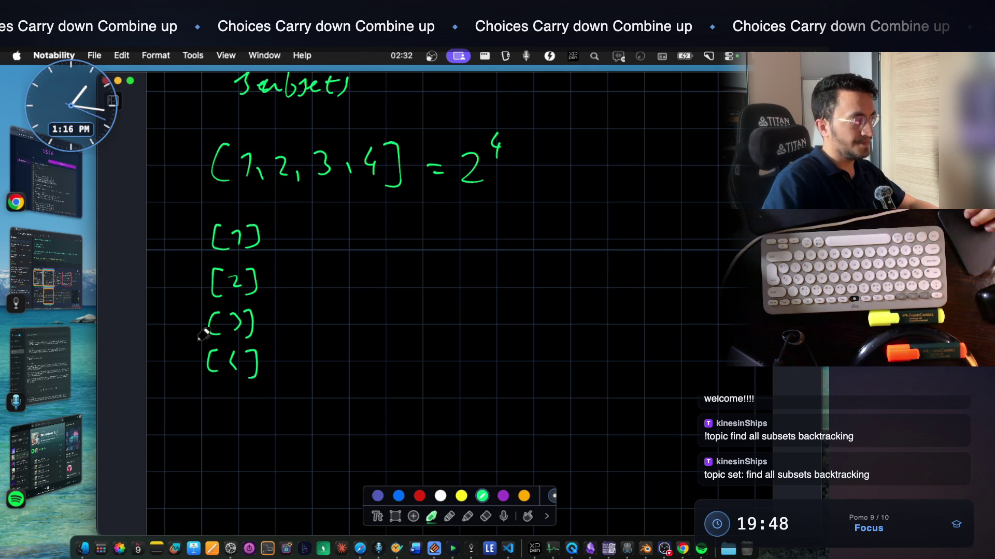
scroll(244, 363, "down", 2)
left_click_drag(223, 339, 217, 352)
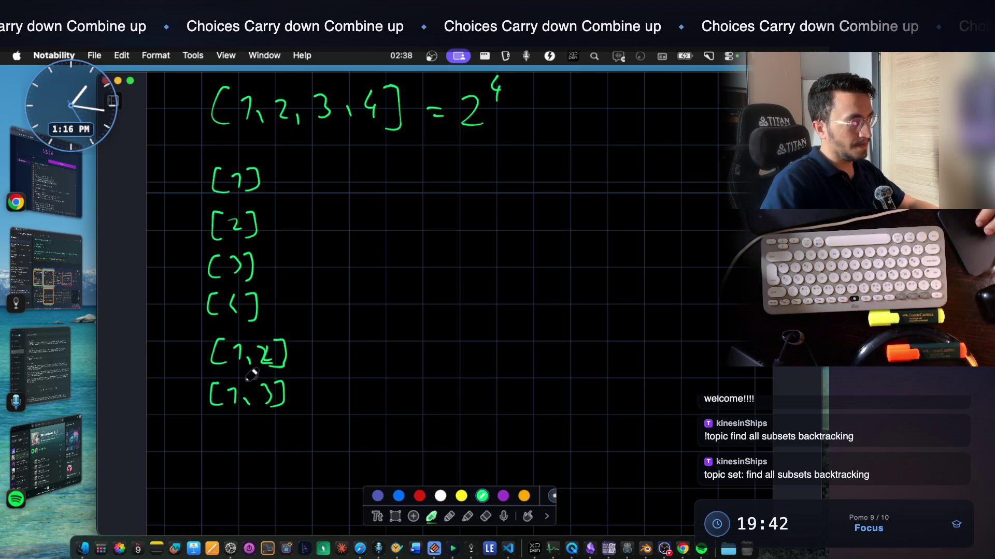
Complete [1,4] and draw an arc showing [1,2] equals [2,1], redoing the first arc
scroll(235, 394, "down", 1)
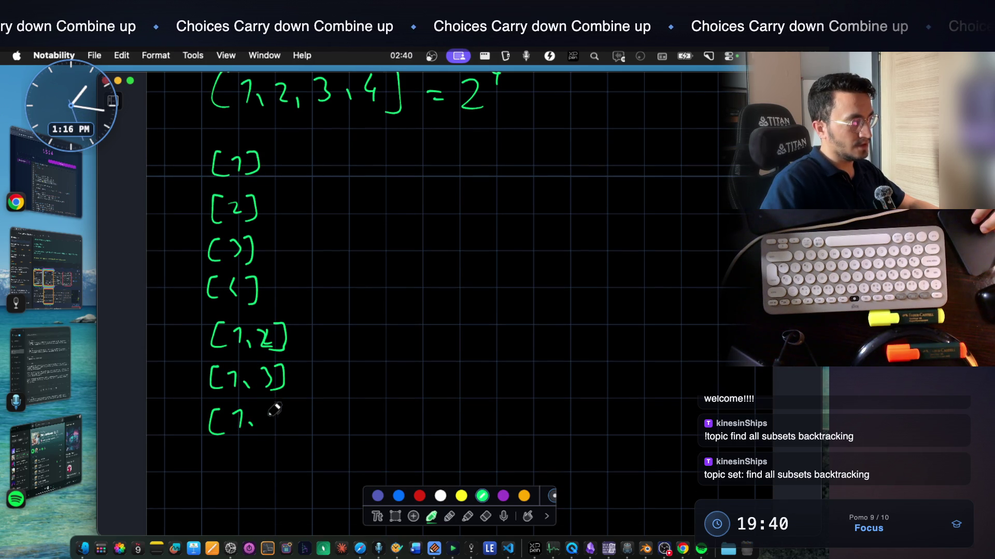
left_click_drag(285, 409, 284, 432)
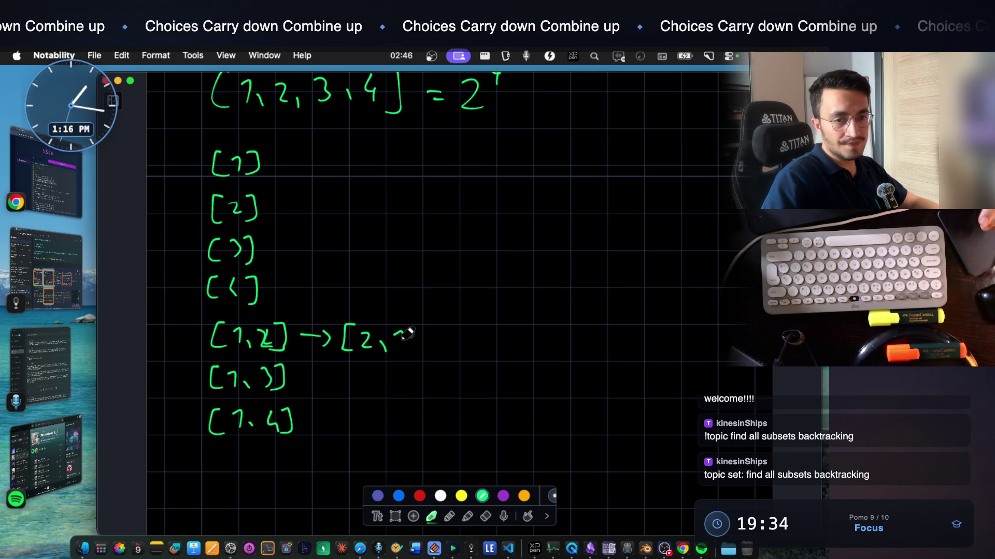
left_click_drag(361, 314, 256, 306)
key("ctrl+z")
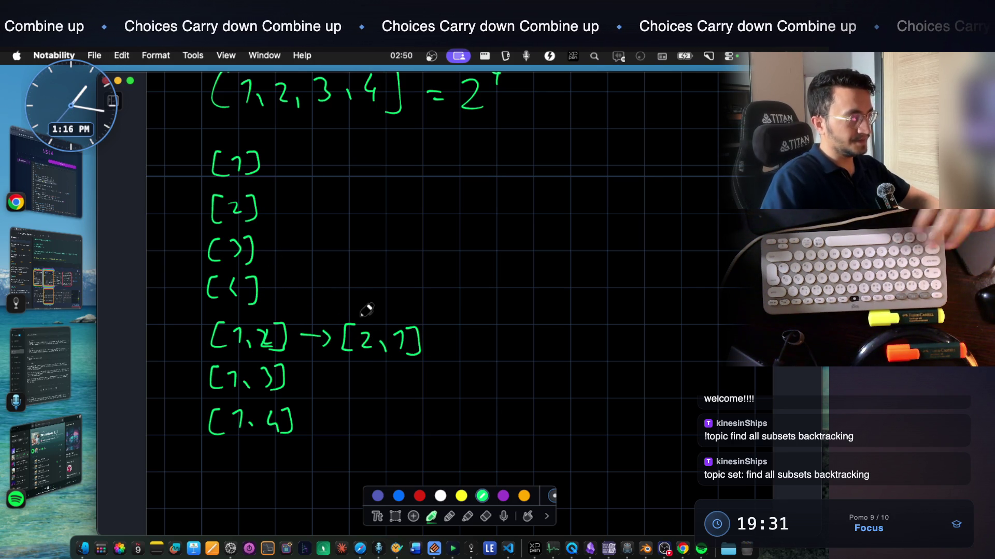
left_click_drag(365, 321, 277, 324)
scroll(253, 345, "down", 3)
scroll(254, 345, "up", 3)
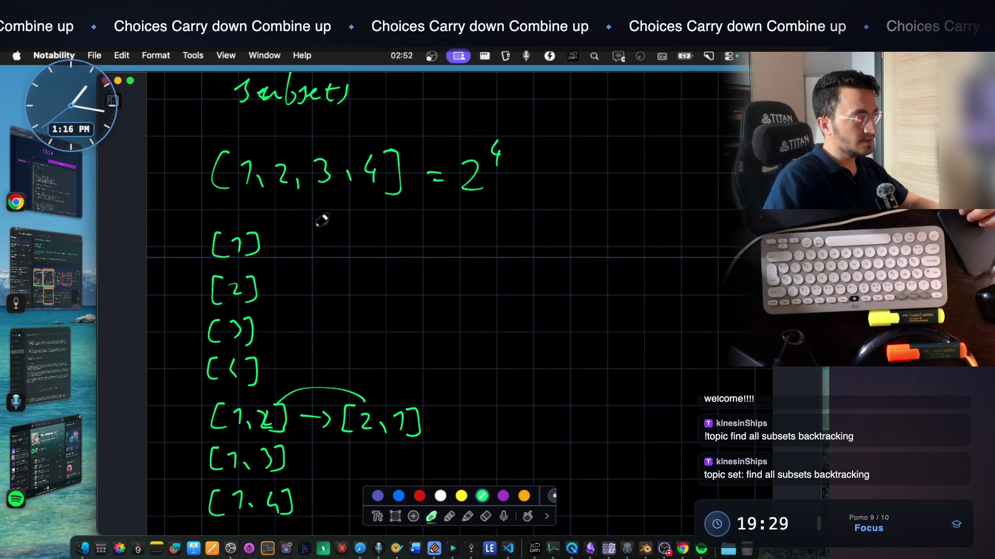
scroll(223, 369, "down", 3)
Write the remaining pairs [2,3], [2,4] and [3,4] below [1,4]
left_click_drag(220, 377, 224, 401)
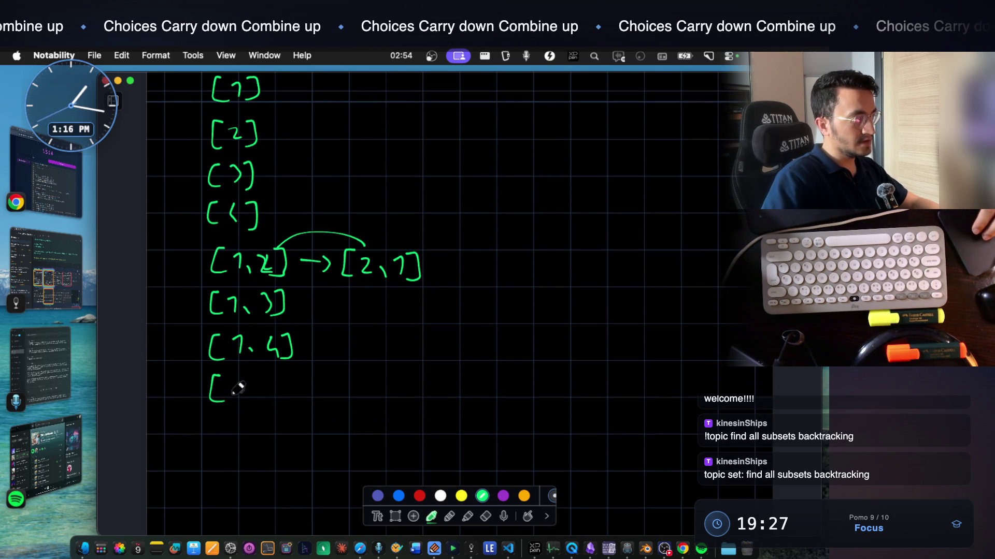
scroll(290, 331, "up", 5)
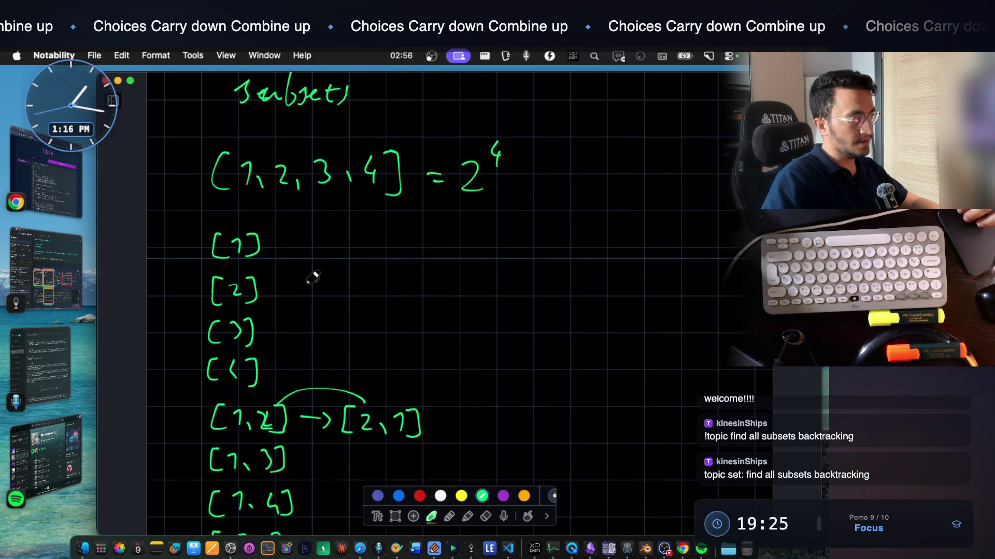
scroll(256, 404, "down", 5)
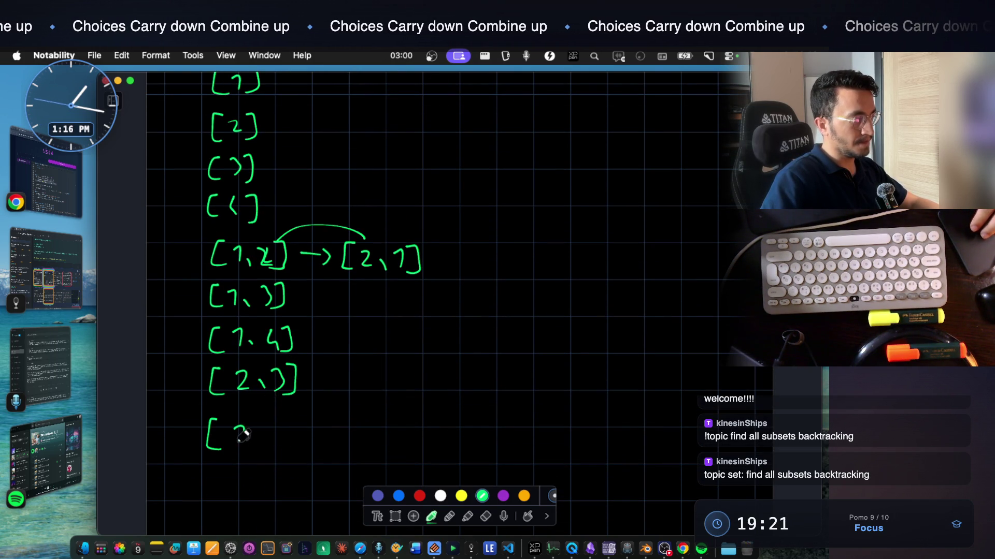
left_click_drag(282, 424, 281, 449)
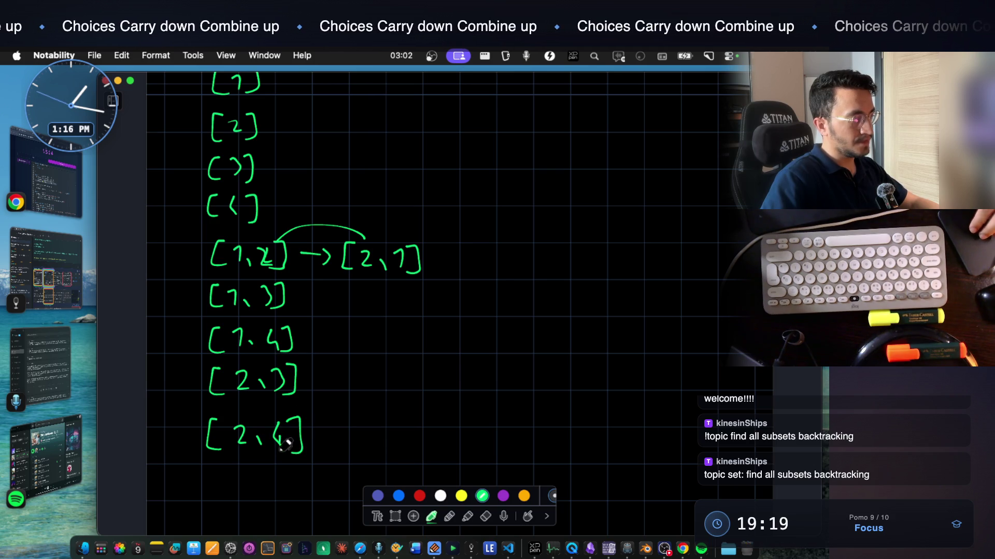
scroll(352, 269, "up", 5)
scroll(349, 200, "down", 5)
scroll(337, 334, "down", 2)
mouse_move(226, 388)
left_mouse_down()
mouse_move(217, 414)
mouse_move(243, 417)
left_mouse_up()
mouse_move(266, 405)
left_mouse_down()
mouse_move(270, 414)
mouse_move(292, 404)
mouse_move(287, 417)
left_mouse_up()
scroll(331, 362, "up", 10)
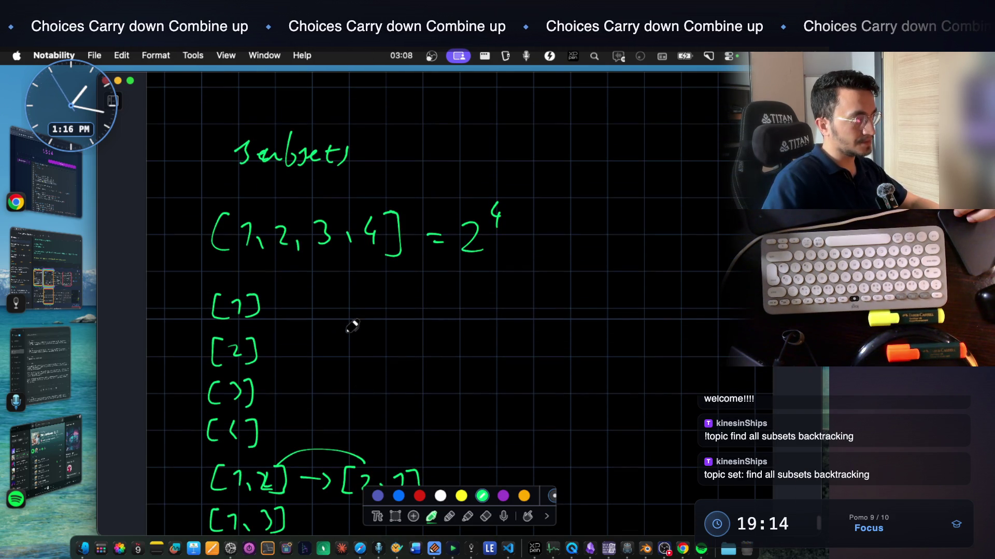
scroll(343, 335, "down", 8)
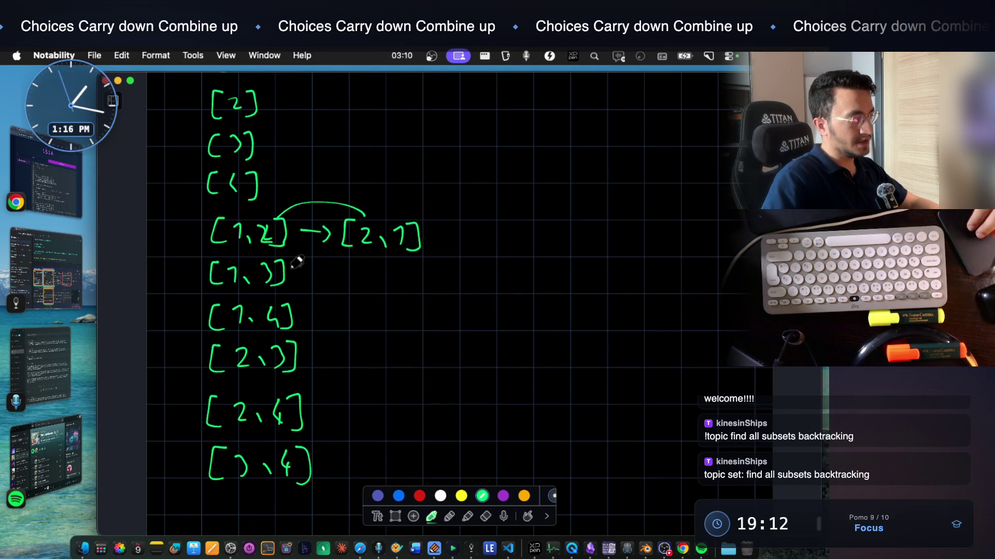
scroll(306, 290, "up", 4)
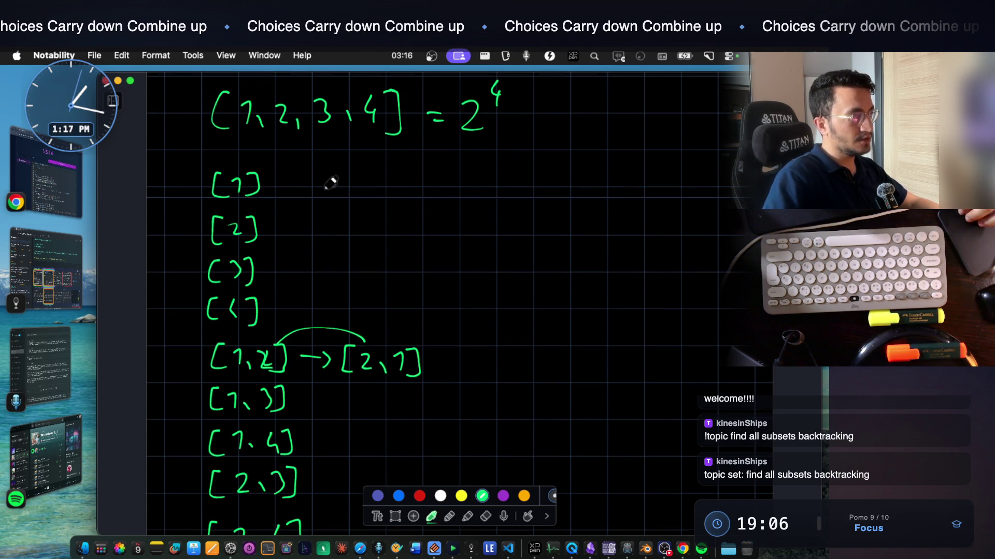
scroll(329, 182, "down", 8)
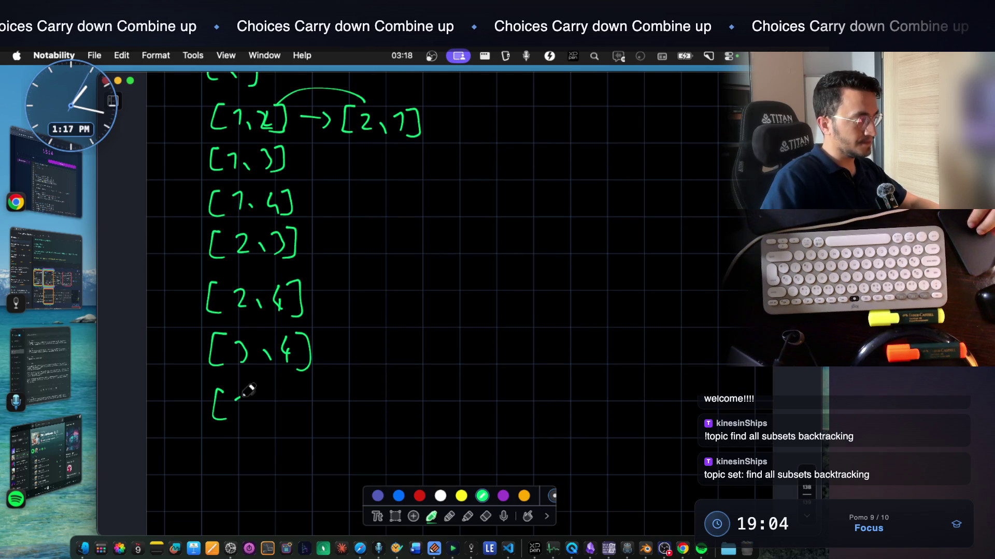
Write the triples [1,2,3] and [2,3,4] below the pairs
left_click_drag(266, 399, 277, 415)
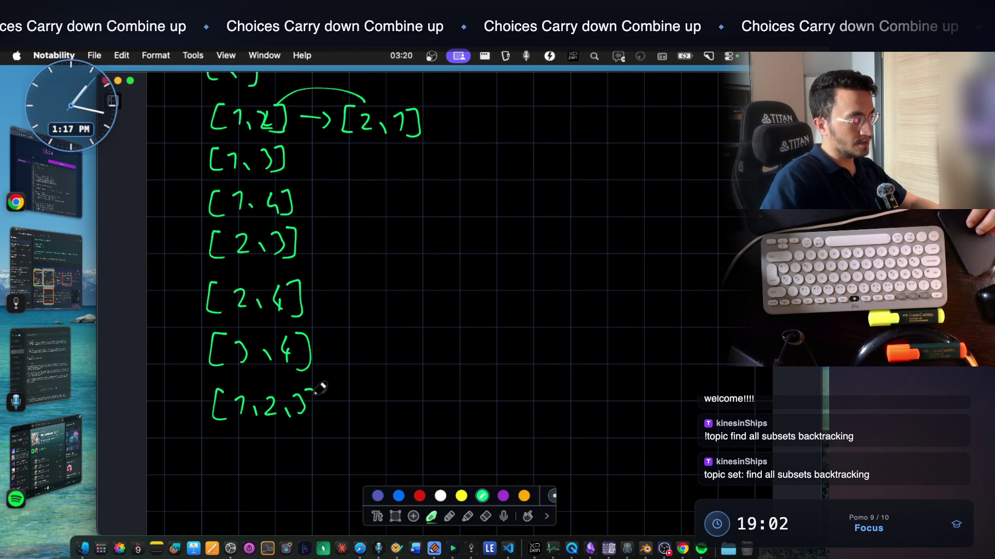
scroll(335, 311, "up", 10)
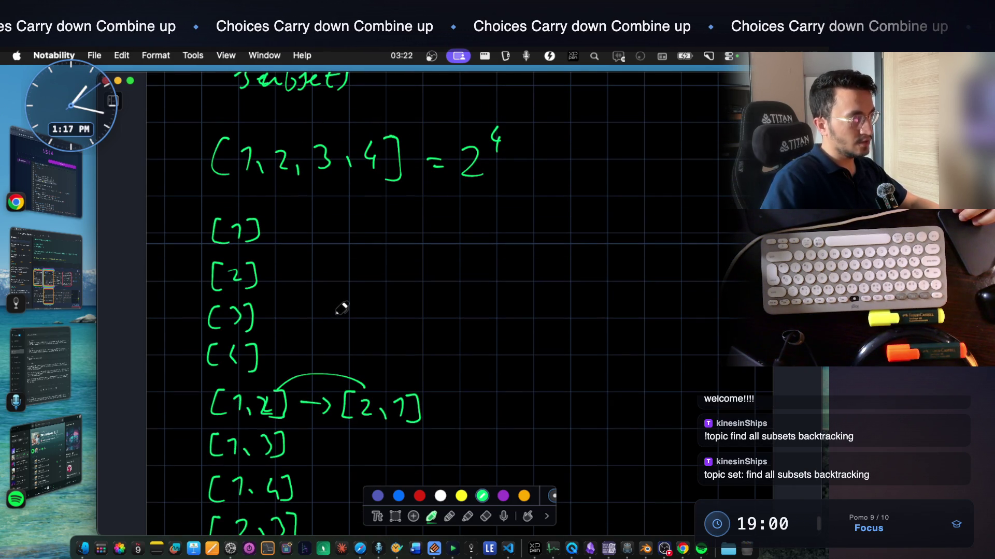
scroll(342, 309, "down", 10)
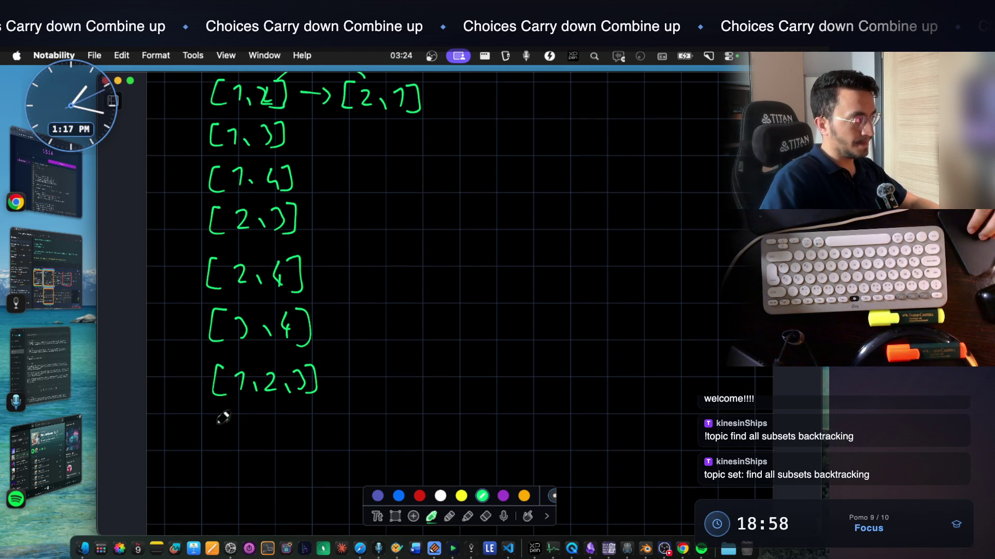
left_click_drag(285, 431, 291, 441)
left_click_drag(305, 419, 312, 445)
scroll(290, 179, "up", 8)
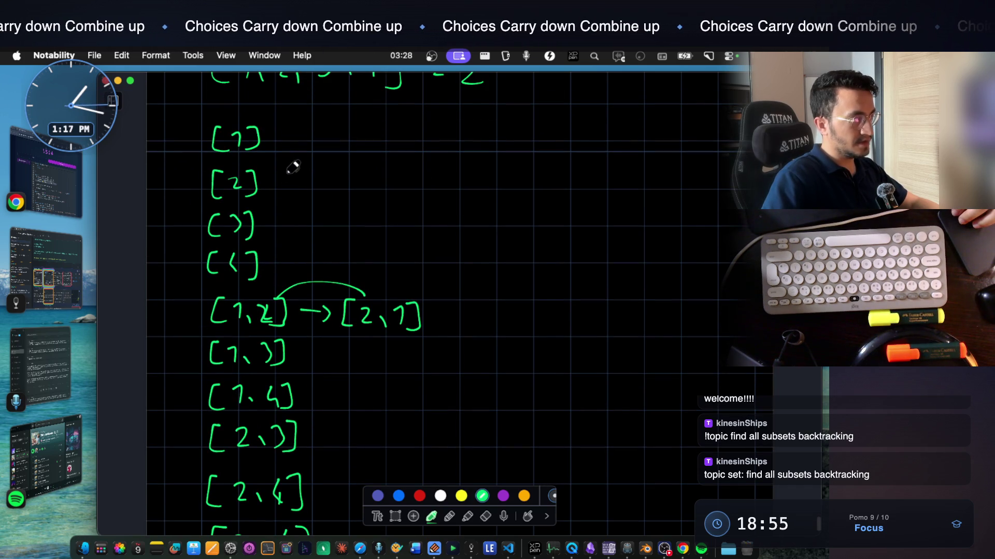
scroll(292, 202, "up", 2)
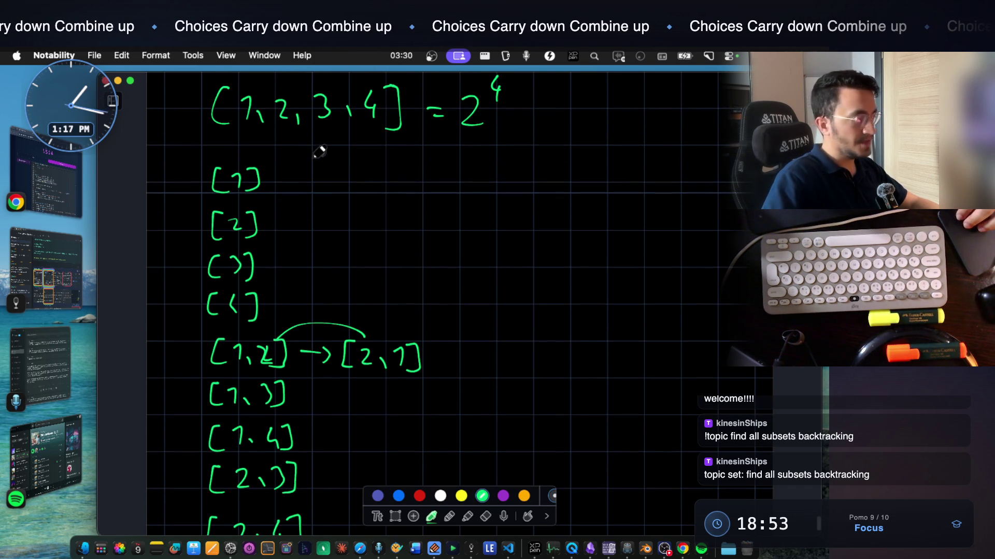
scroll(274, 238, "up", 2)
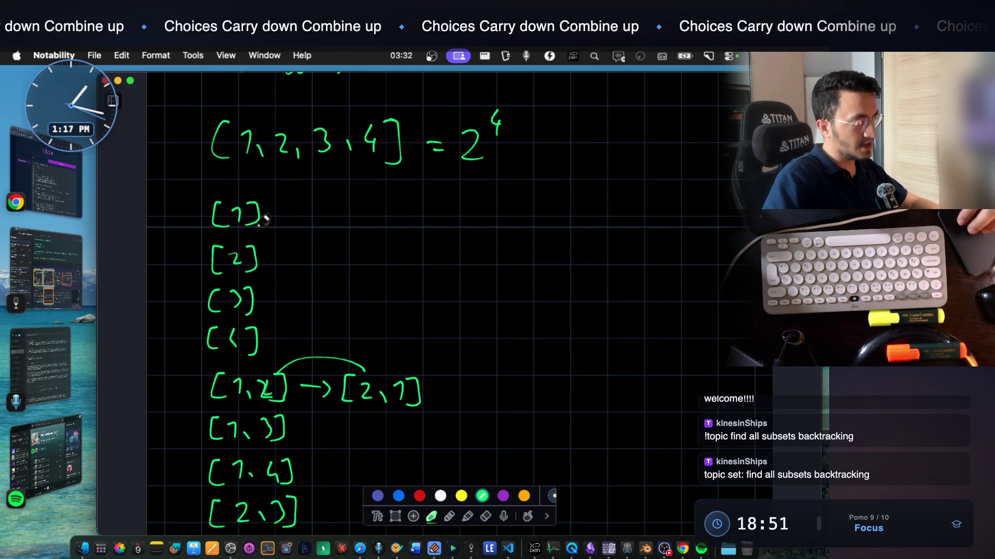
scroll(261, 286, "down", 5)
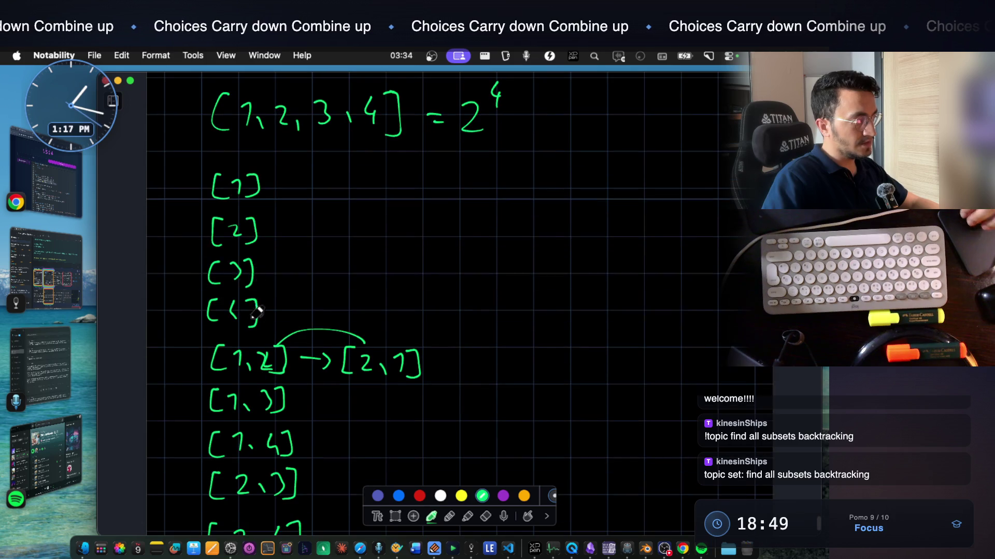
scroll(295, 309, "down", 3)
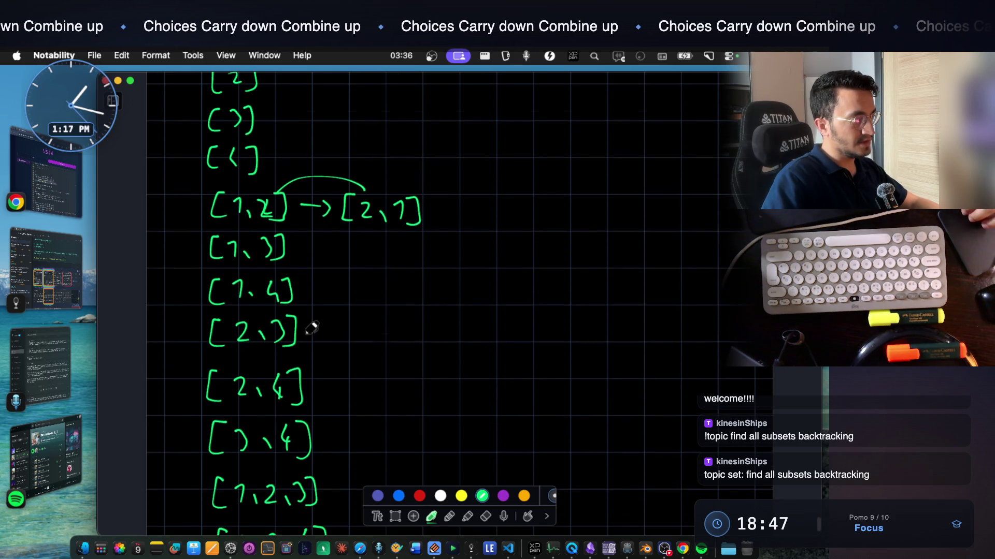
scroll(313, 372, "down", 1)
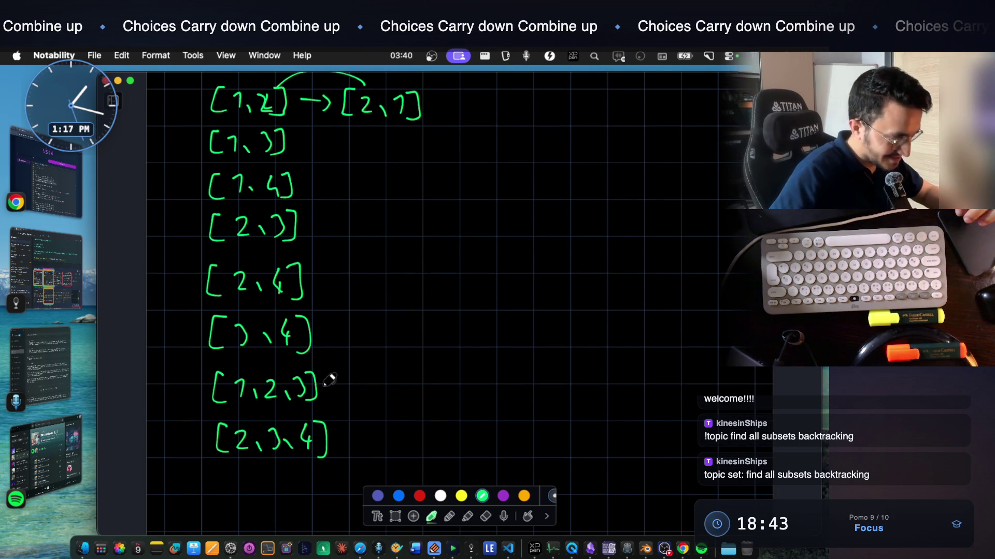
Draw an arrow off the [2,3,4] row, then open a new Chrome tab
mouse_move(343, 432)
left_mouse_down()
mouse_move(410, 443)
mouse_move(392, 416)
left_mouse_up()
scroll(391, 403, "up", 5)
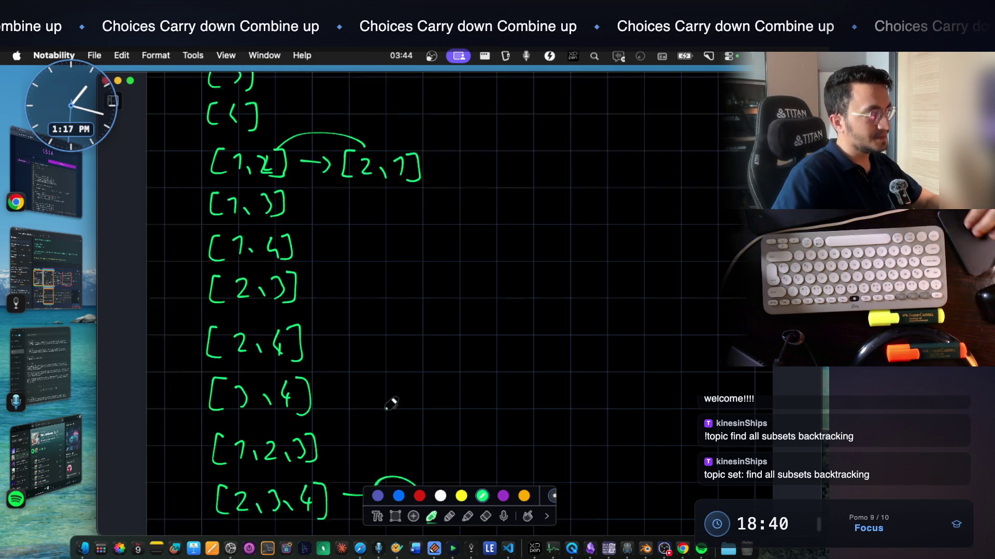
left_click(47, 171)
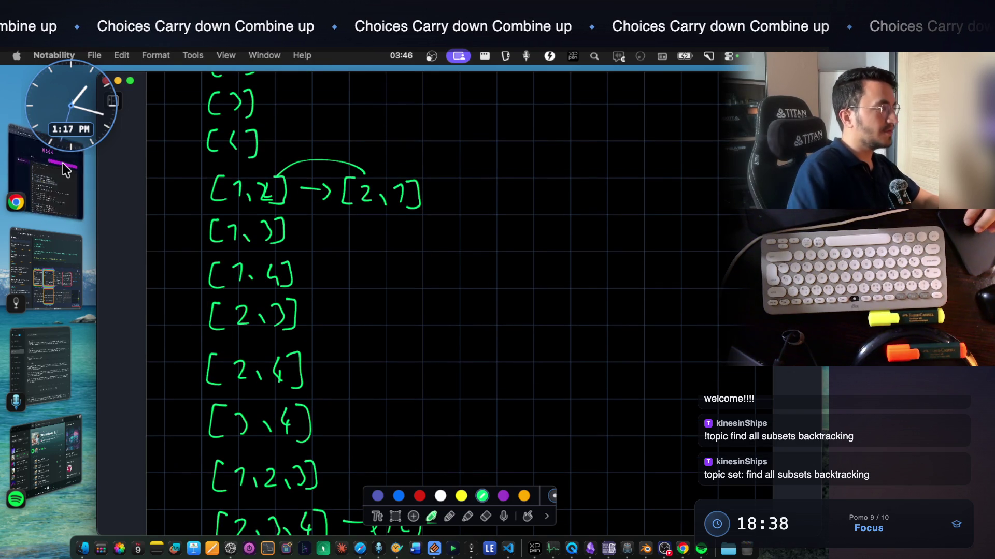
key("super+t")
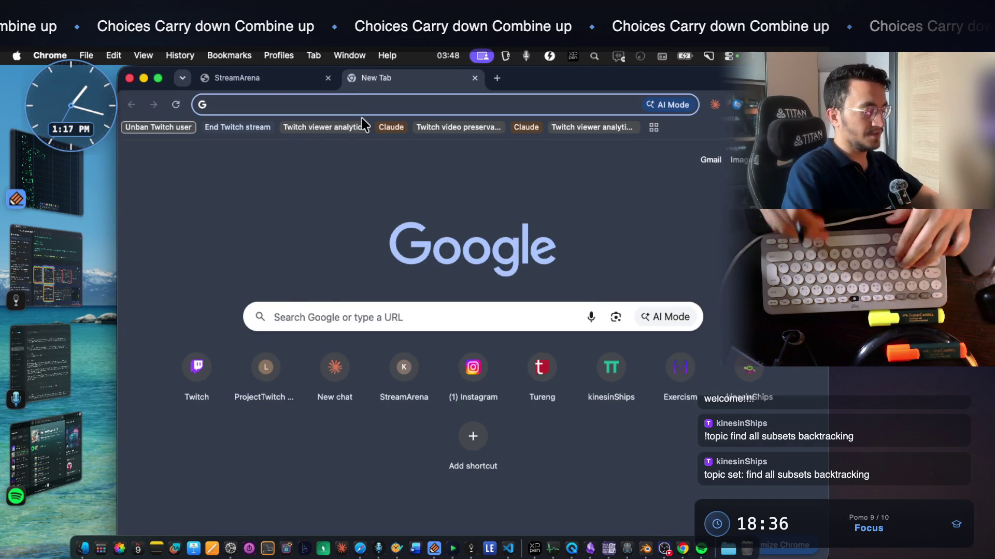
Search 'subset find all leetcode' and open LeetCode's 78. Subsets problem
type("subset ")
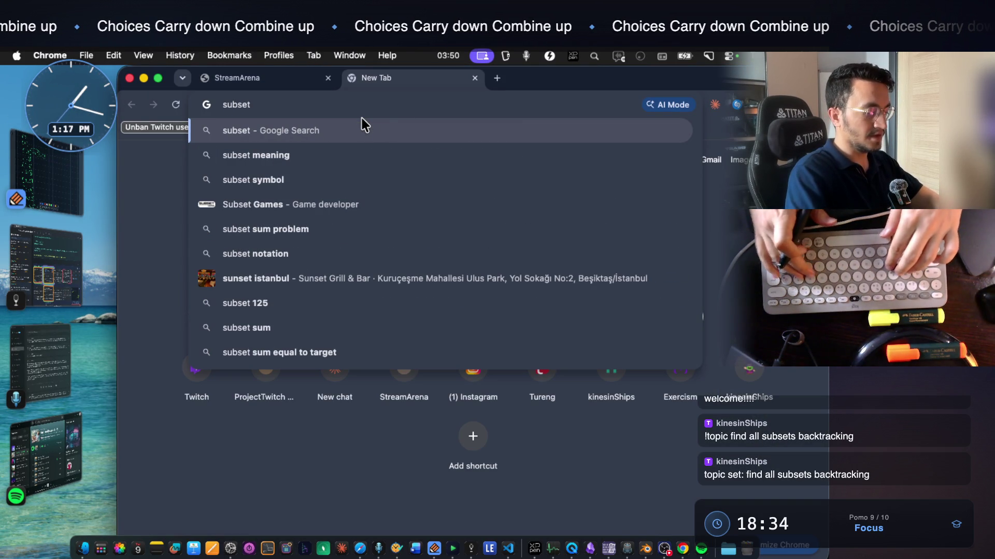
type("find all leetcode")
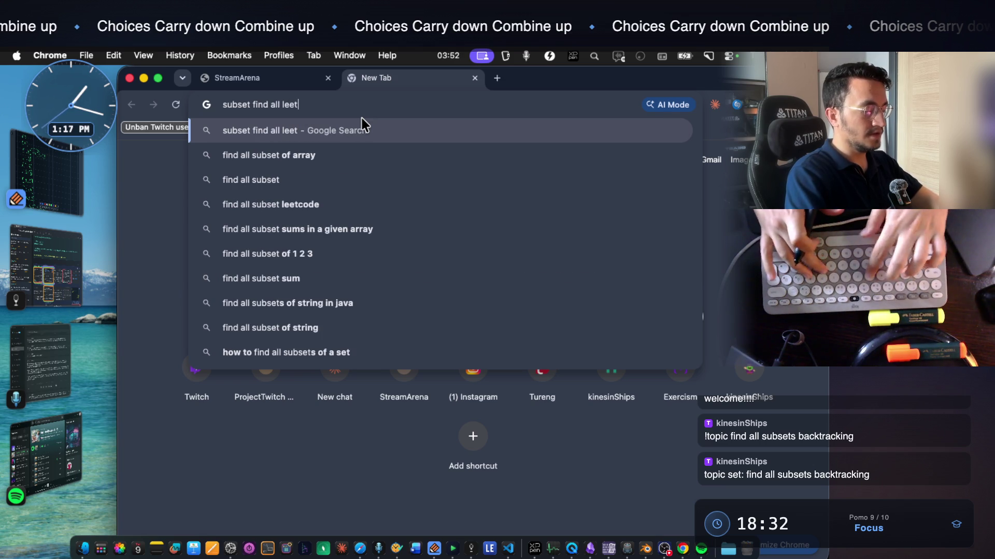
key("Return")
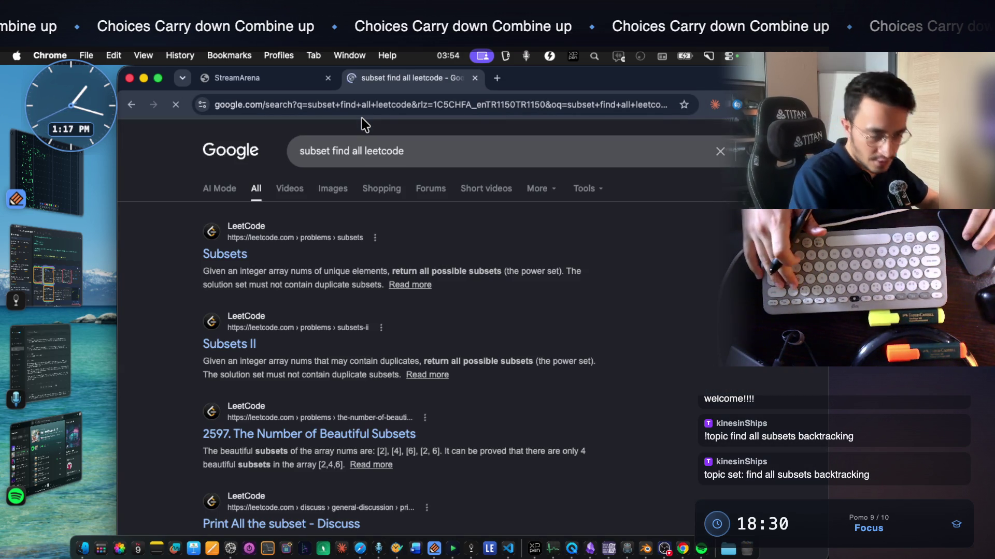
left_click(227, 257)
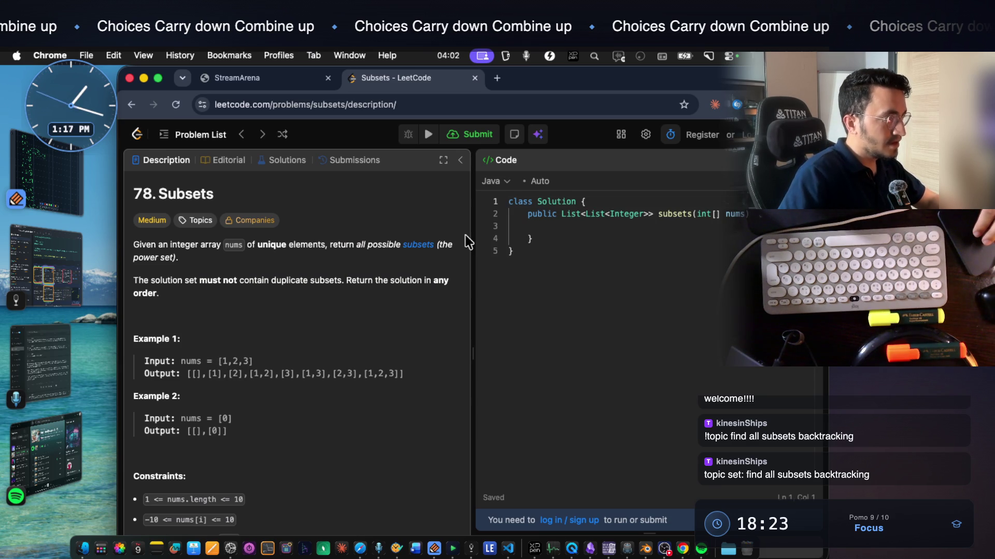
Highlight the subset definition and elements 2 and 3 of Example 1, then return to Notability
mouse_move(425, 252)
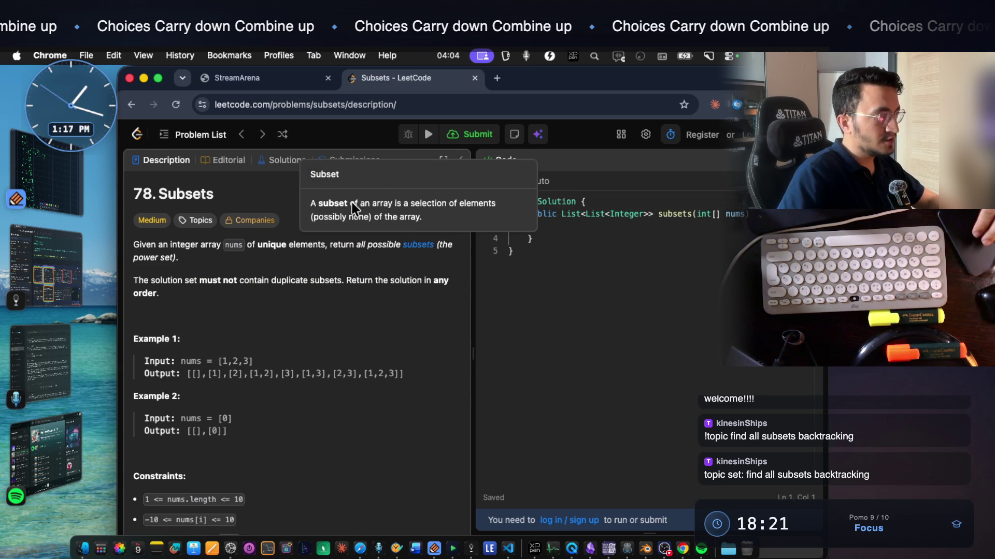
left_click_drag(407, 206, 400, 216)
double_click(377, 216)
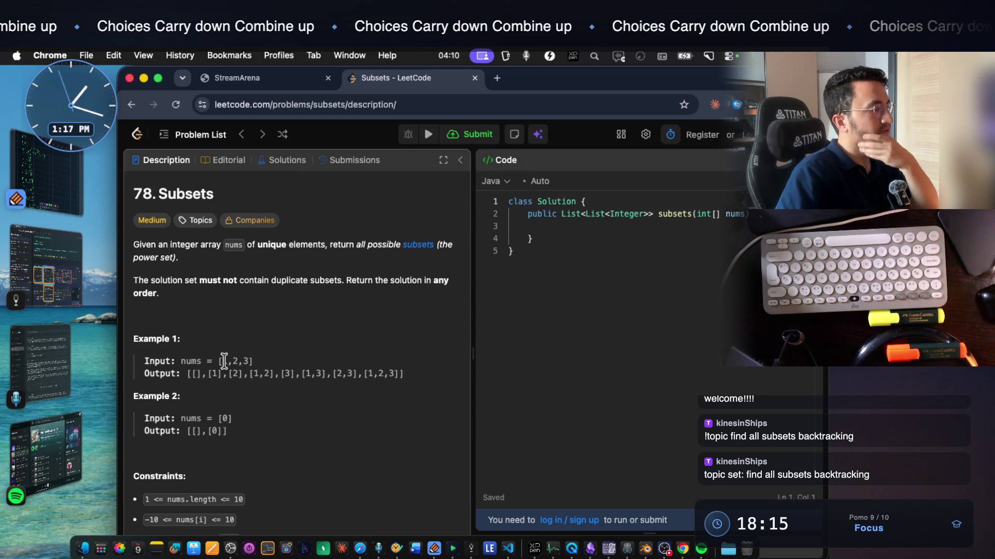
left_click_drag(225, 361, 249, 363)
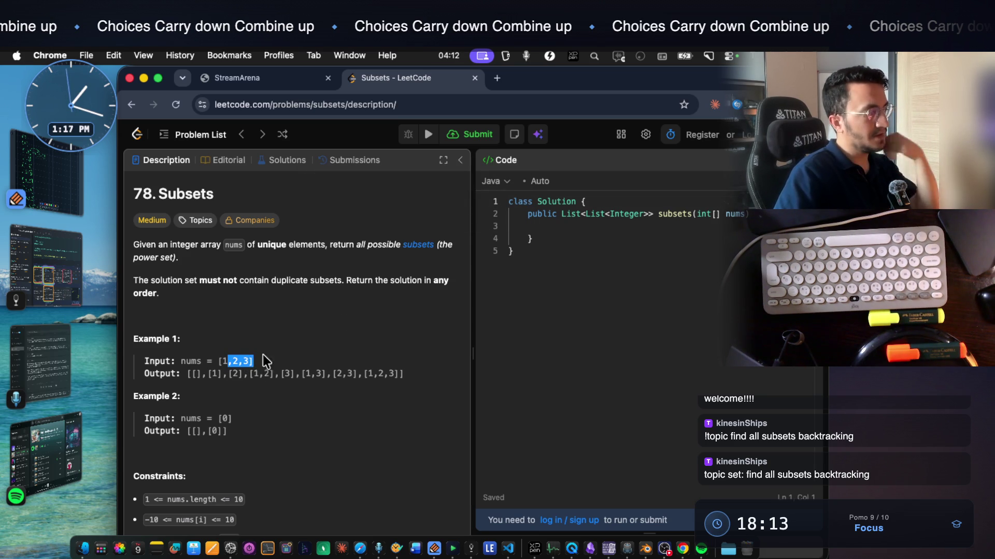
left_click_drag(193, 374, 384, 373)
left_click(218, 375)
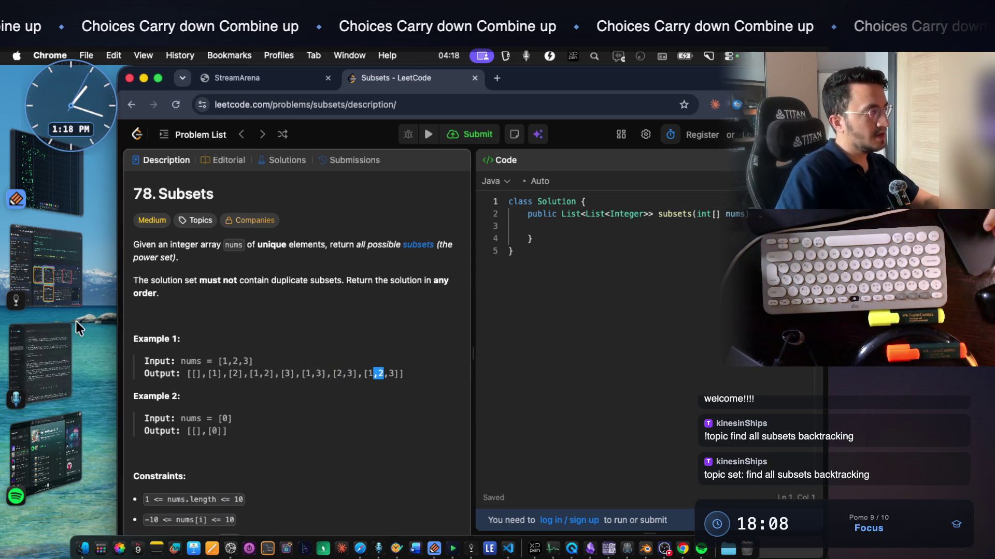
left_click(69, 170)
scroll(342, 204, "up", 5)
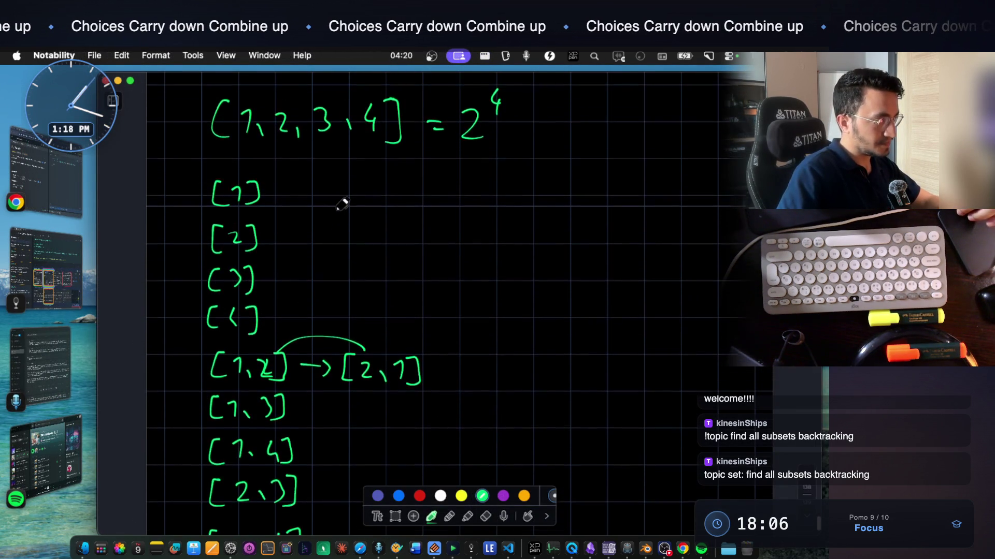
scroll(286, 212, "down", 2)
scroll(286, 211, "up", 2)
left_click(58, 266)
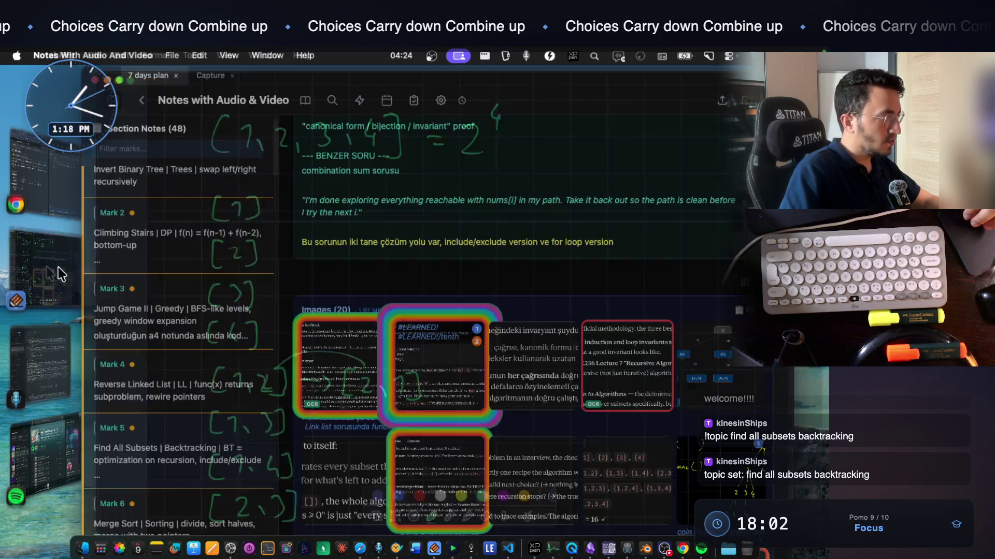
left_click(55, 323)
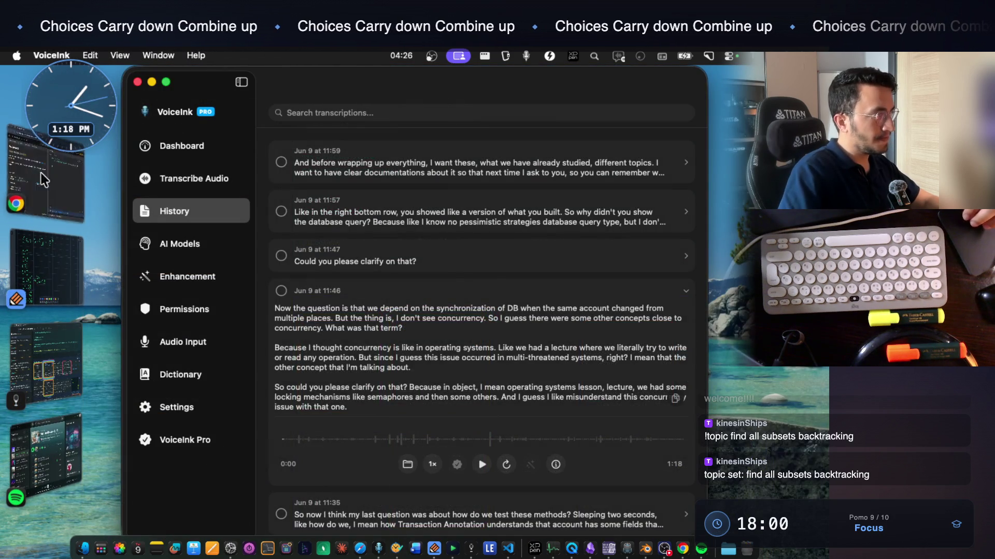
left_click(44, 180)
left_click_drag(254, 374, 346, 374)
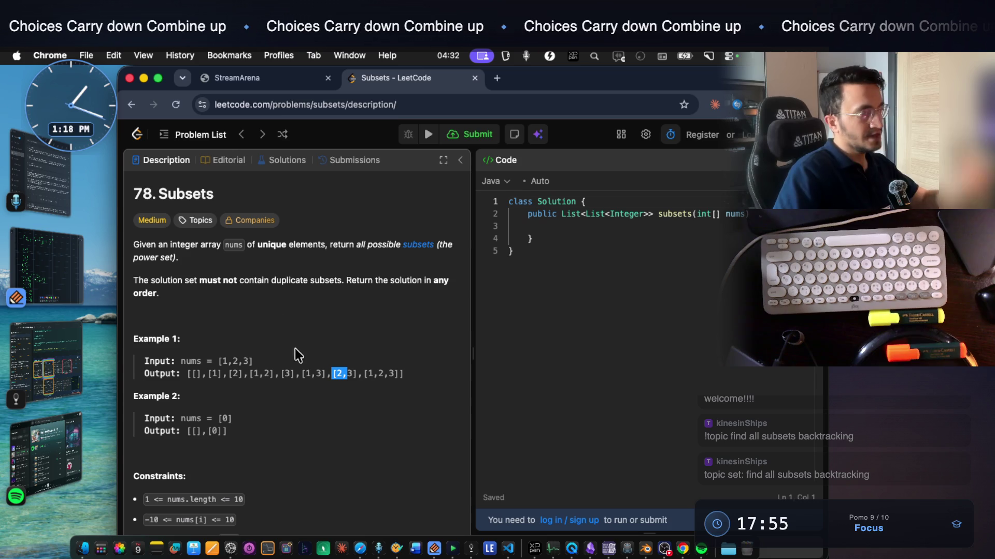
Highlight [1,2] and input elements in Example 1, then bring the Notability whiteboard back via Spotify
left_click_drag(250, 374, 265, 373)
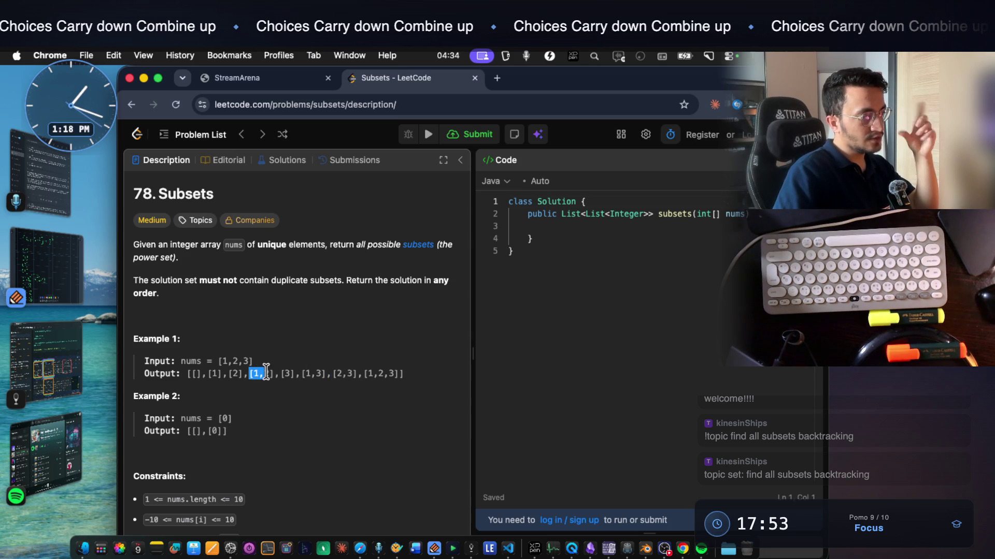
left_click(234, 359)
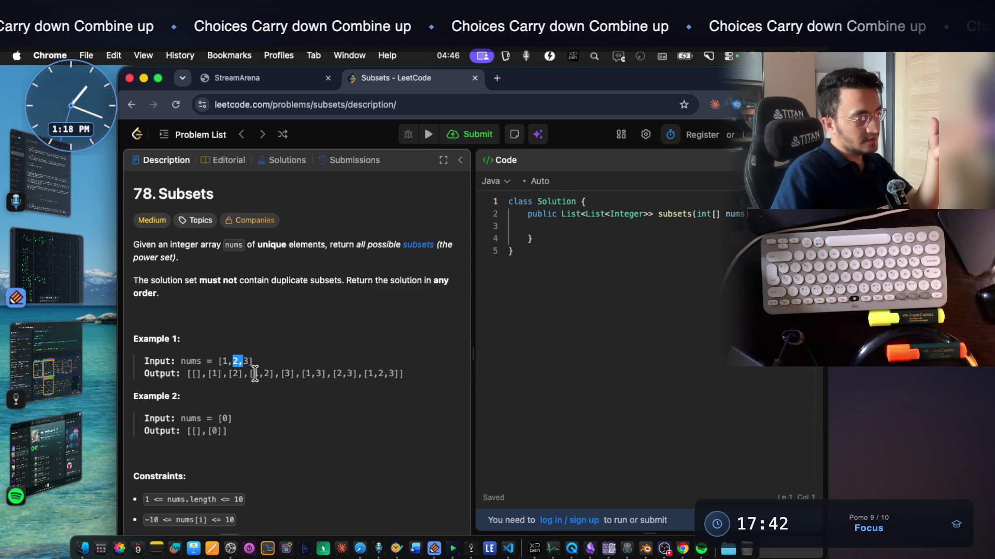
left_click_drag(226, 358, 218, 355)
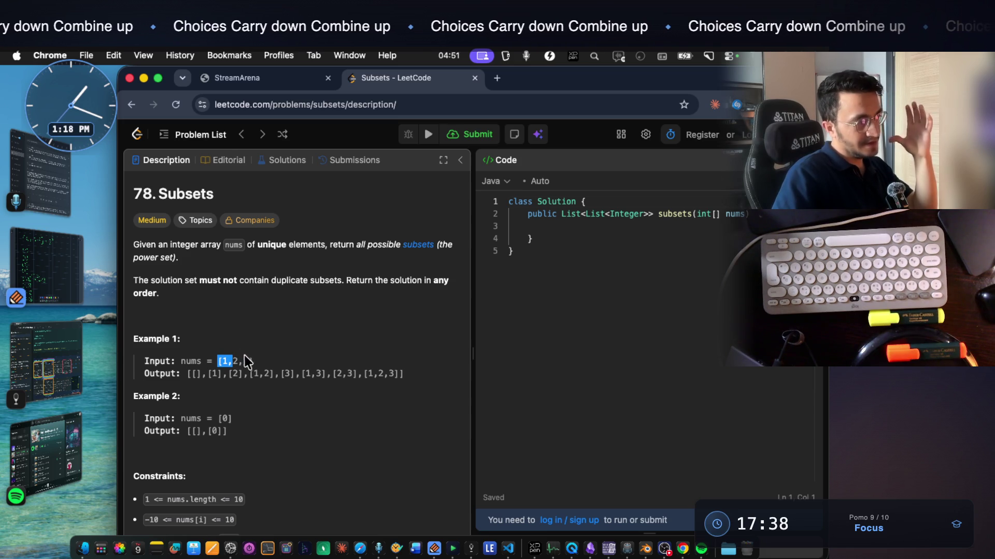
left_click(236, 360)
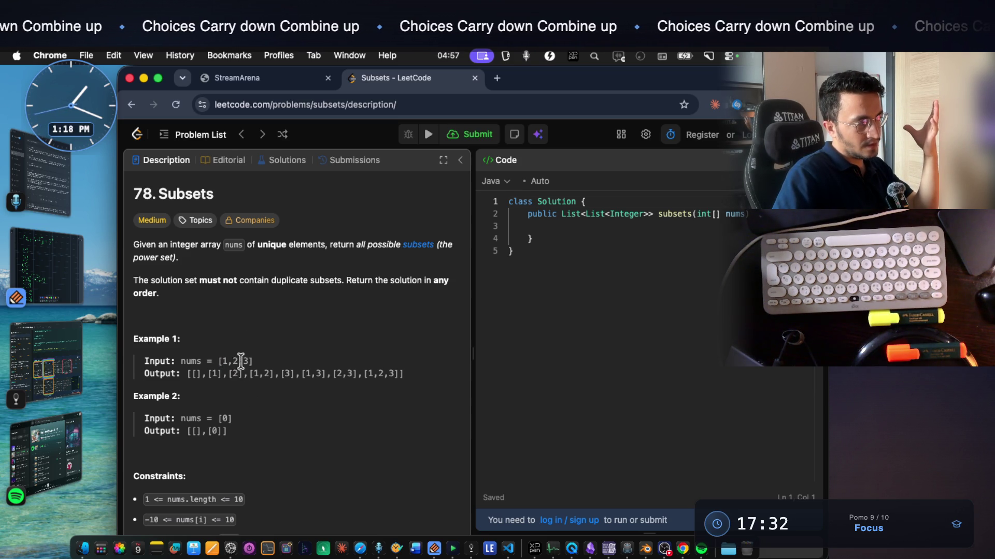
left_click_drag(239, 361, 253, 362)
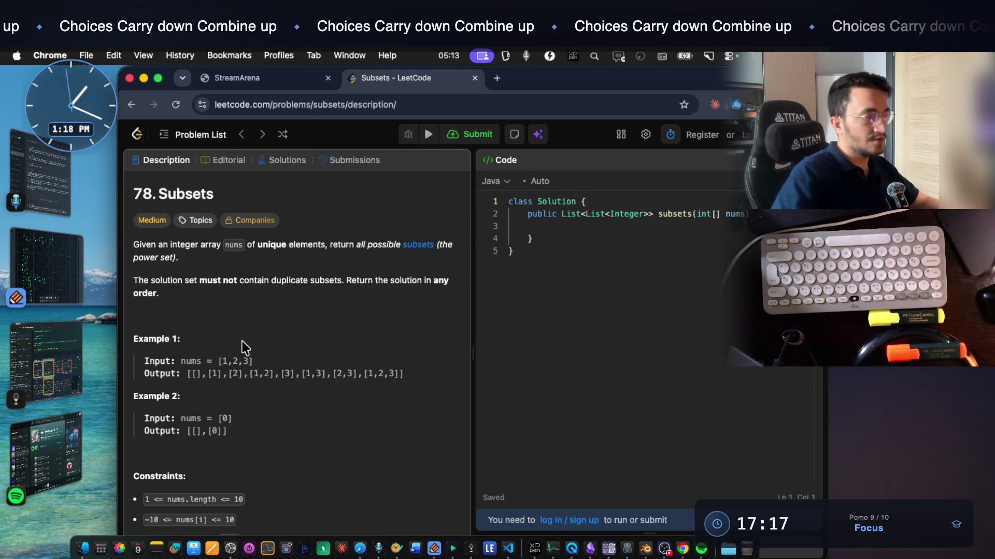
left_click(701, 548)
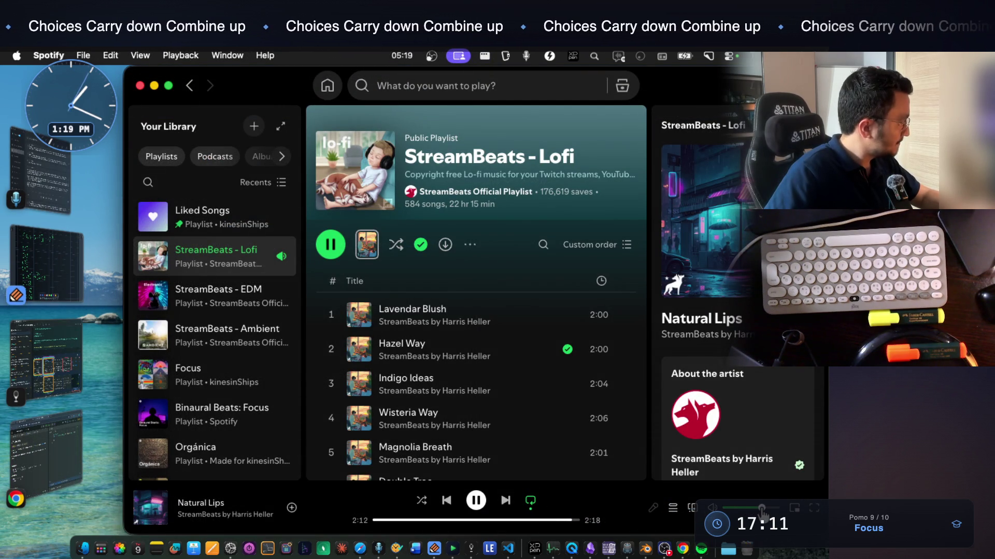
left_click(57, 246)
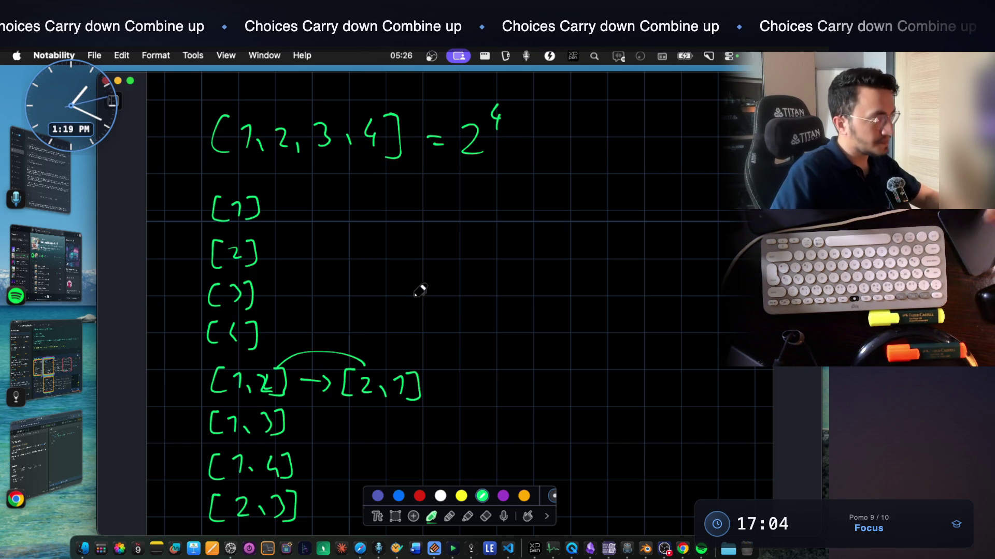
Screenshot LeetCode's Example 1 input/output and paste it onto the Notability canvas
scroll(406, 263, "up", 3)
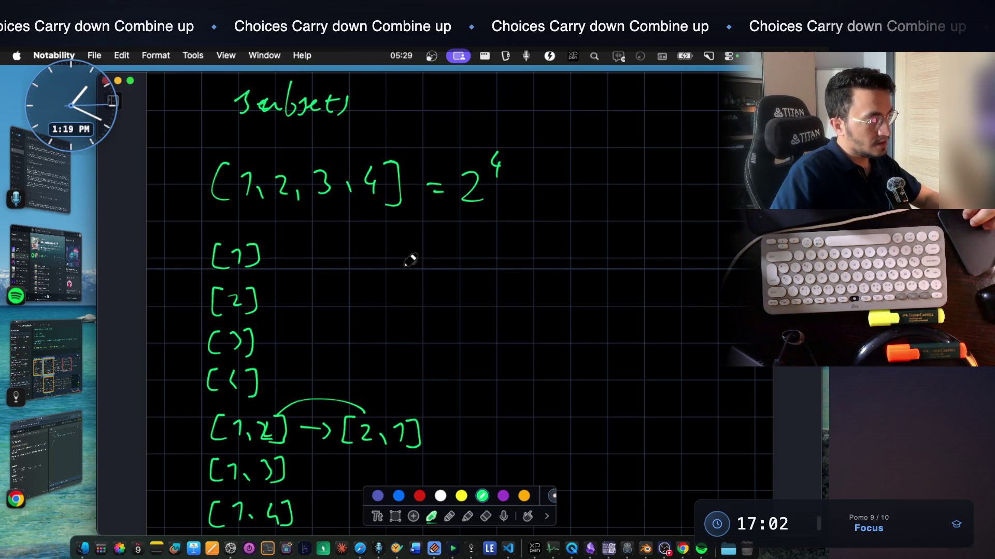
left_click(64, 419)
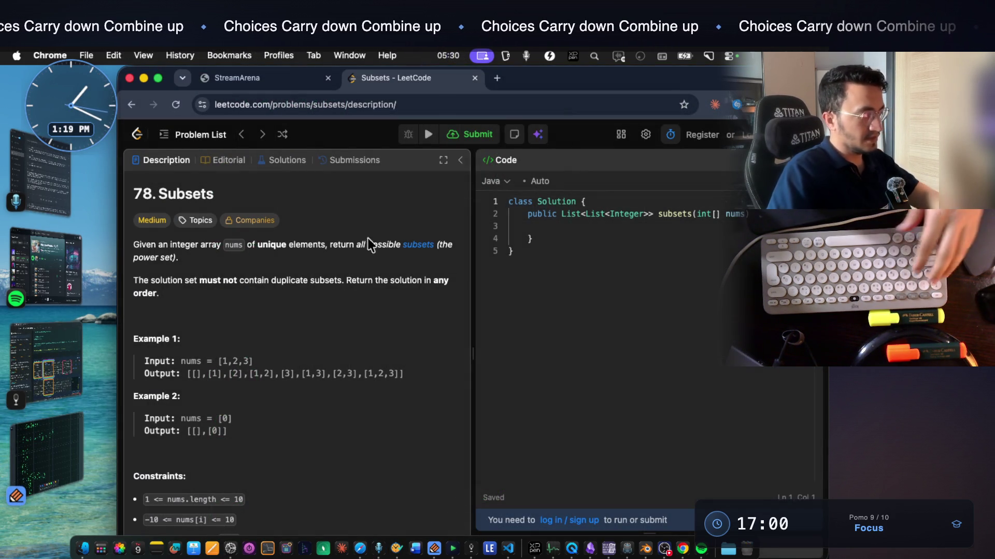
key("super+shift+4")
left_click_drag(138, 347, 377, 378)
key("super+Tab")
scroll(400, 355, "down", 10)
scroll(400, 355, "down", 5)
left_click(276, 359)
key("super+v")
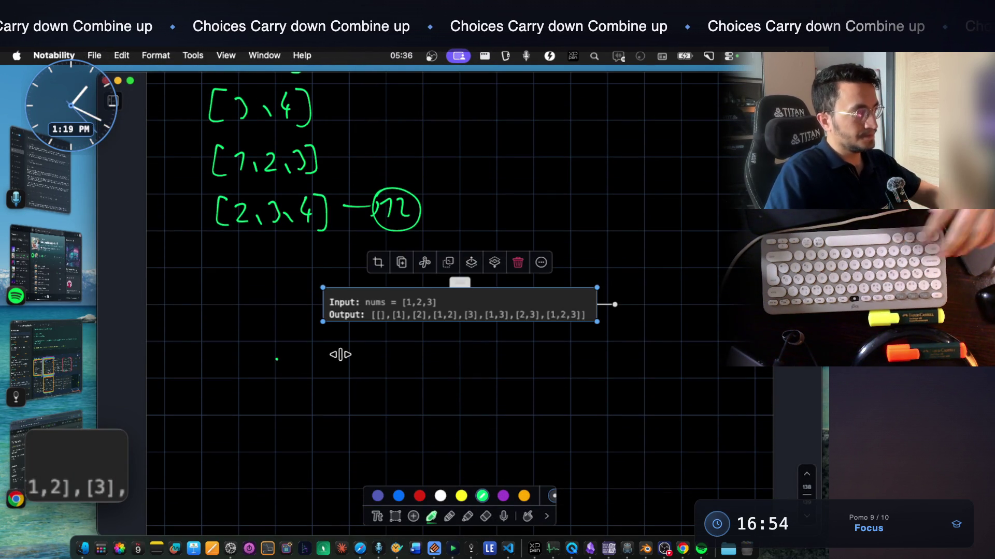
Start handwriting the row [1,2,3,4 below [2,3,4]
scroll(295, 311, "up", 10)
scroll(294, 315, "up", 3)
scroll(289, 311, "down", 10)
left_click(251, 320)
mouse_move(226, 331)
left_mouse_down()
mouse_move(231, 357)
mouse_move(259, 355)
left_mouse_up()
mouse_move(275, 337)
left_mouse_down()
mouse_move(299, 356)
mouse_move(337, 348)
left_mouse_up()
left_click_drag(347, 333, 344, 345)
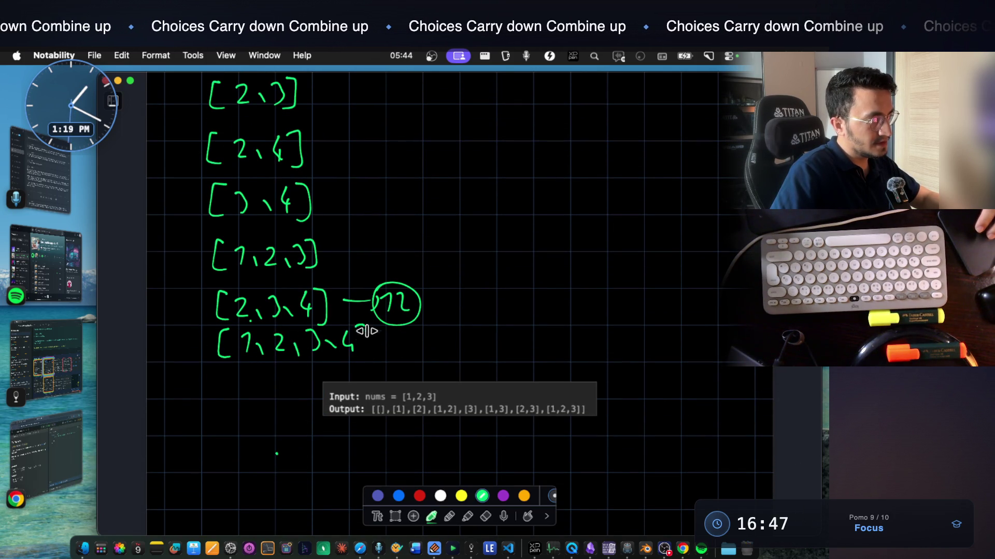
Add the empty subset [ ] under '[1,2,3,4] = 2^4' and close the bottom [1,2,3,4] row
scroll(322, 255, "up", 10)
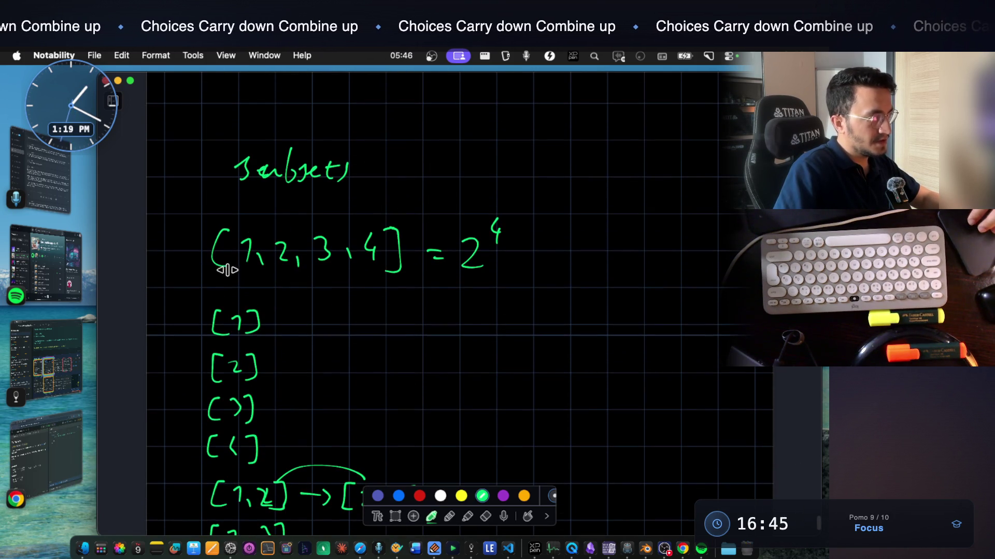
left_click_drag(243, 278, 257, 296)
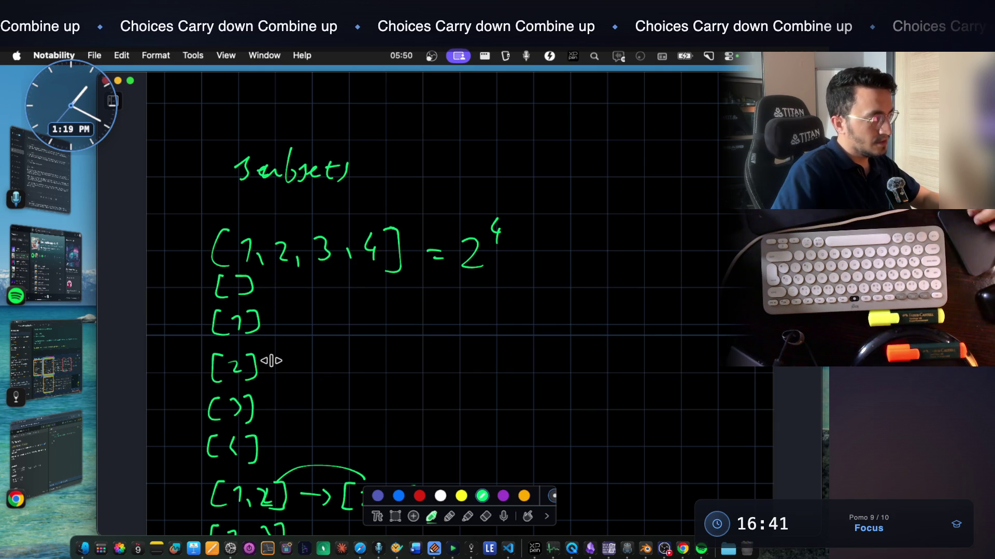
scroll(267, 355, "down", 5)
scroll(278, 321, "down", 1)
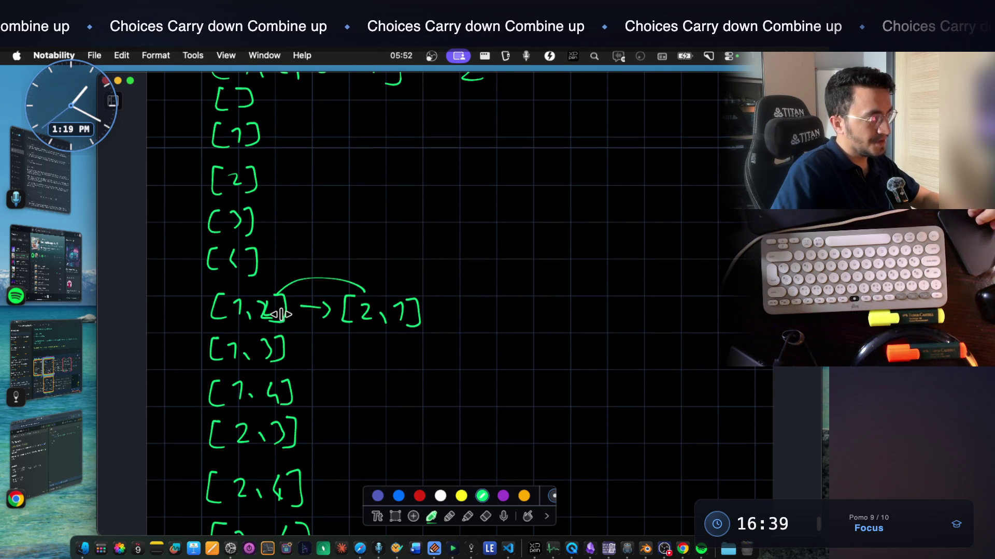
scroll(291, 363, "down", 5)
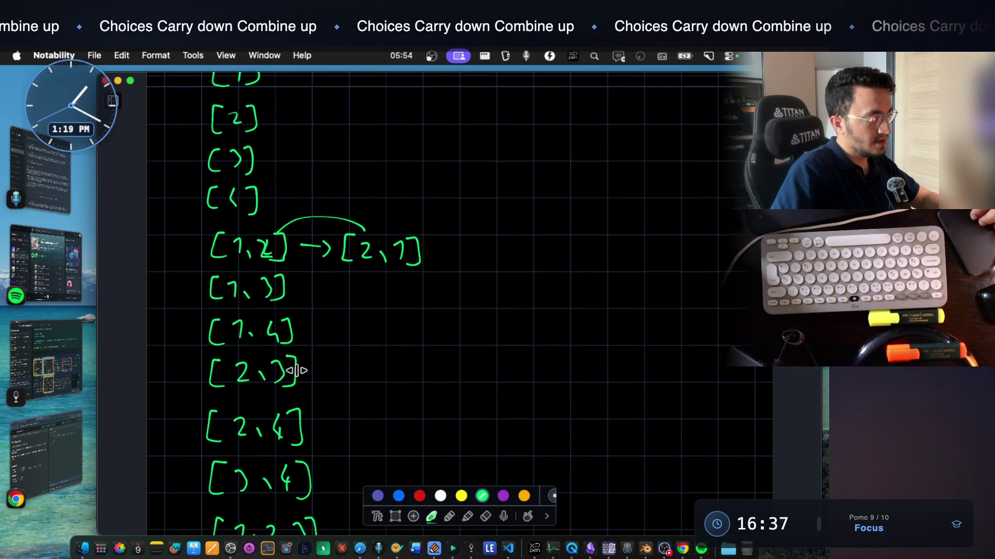
scroll(302, 357, "down", 1)
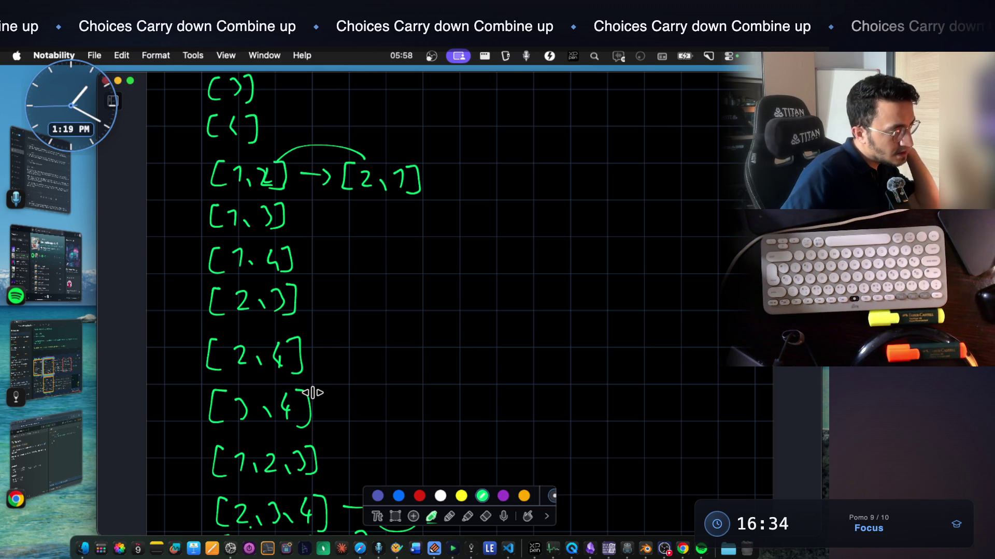
scroll(313, 393, "down", 4)
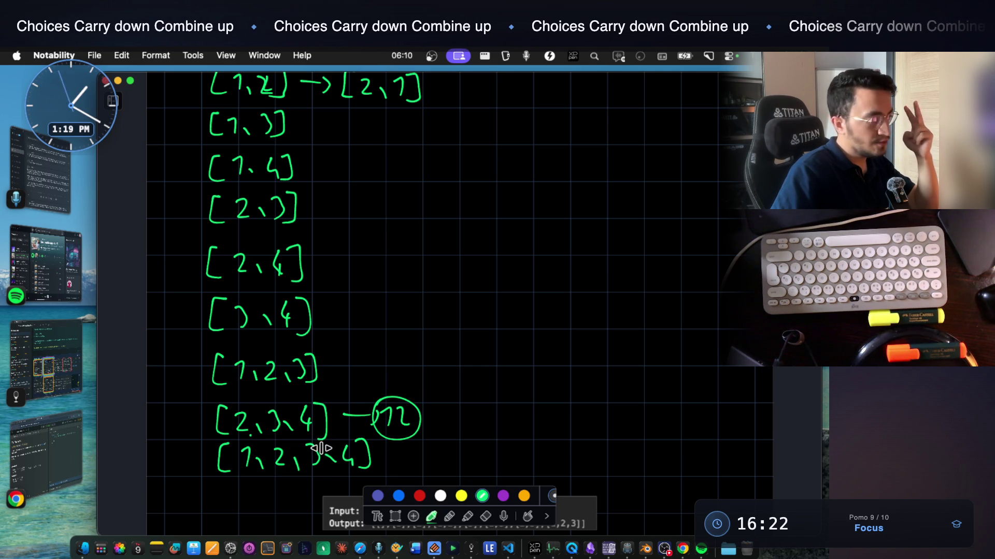
scroll(313, 382, "up", 2)
scroll(313, 382, "down", 10)
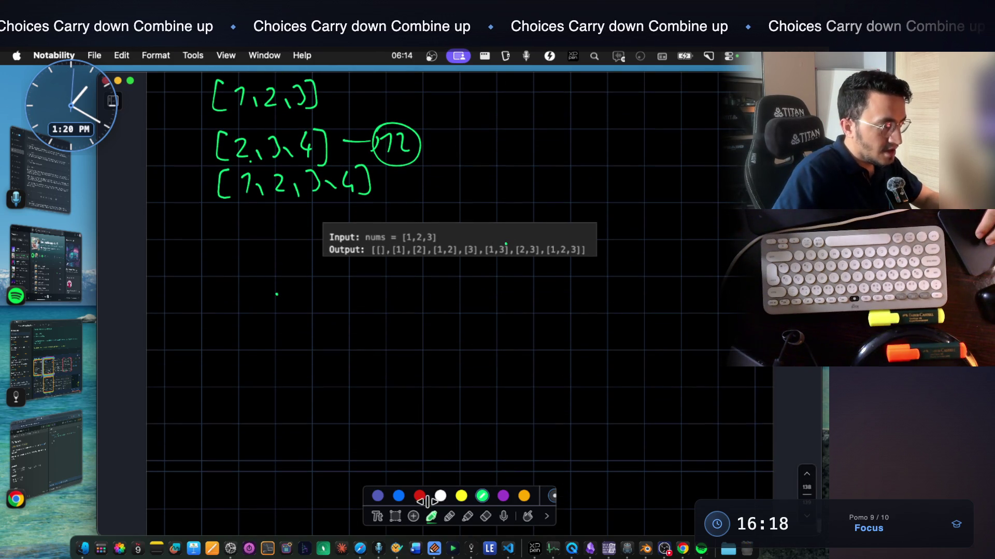
left_click(395, 516)
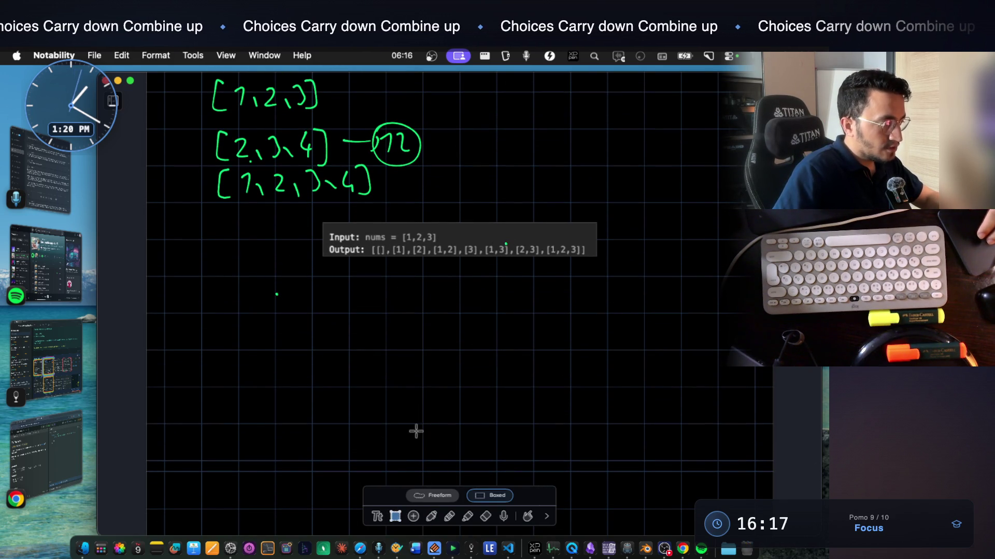
Enlarge the pasted Example 1 screenshot, move it down-left, return to the pen, and go full screen
left_click(570, 244)
left_click_drag(597, 256, 722, 366)
left_click(659, 255)
mouse_move(659, 255)
left_mouse_down()
mouse_move(577, 275)
mouse_move(554, 328)
mouse_move(570, 342)
left_mouse_up()
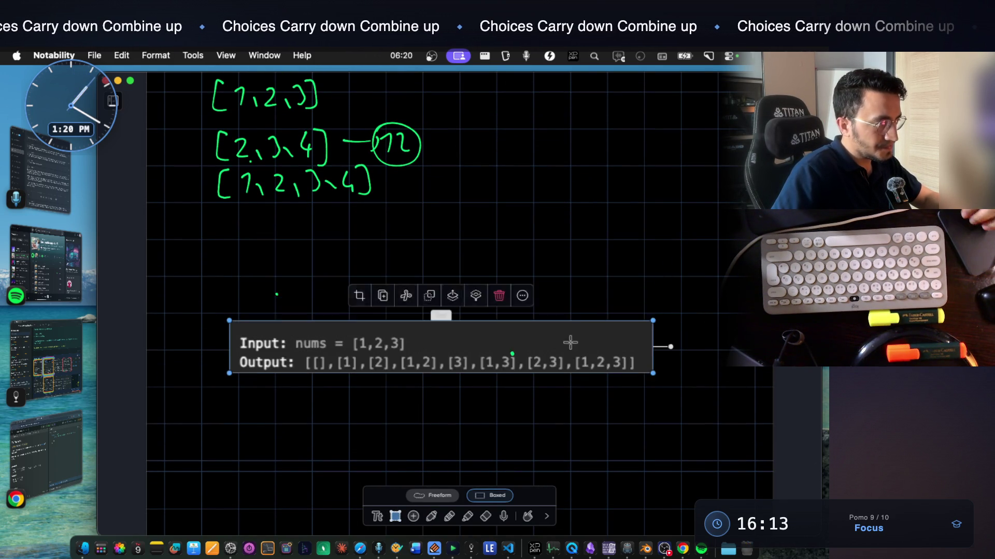
scroll(570, 343, "down", 5)
mouse_move(654, 247)
left_mouse_down()
mouse_move(719, 254)
mouse_move(651, 268)
left_mouse_up()
left_click(515, 422)
left_click(432, 516)
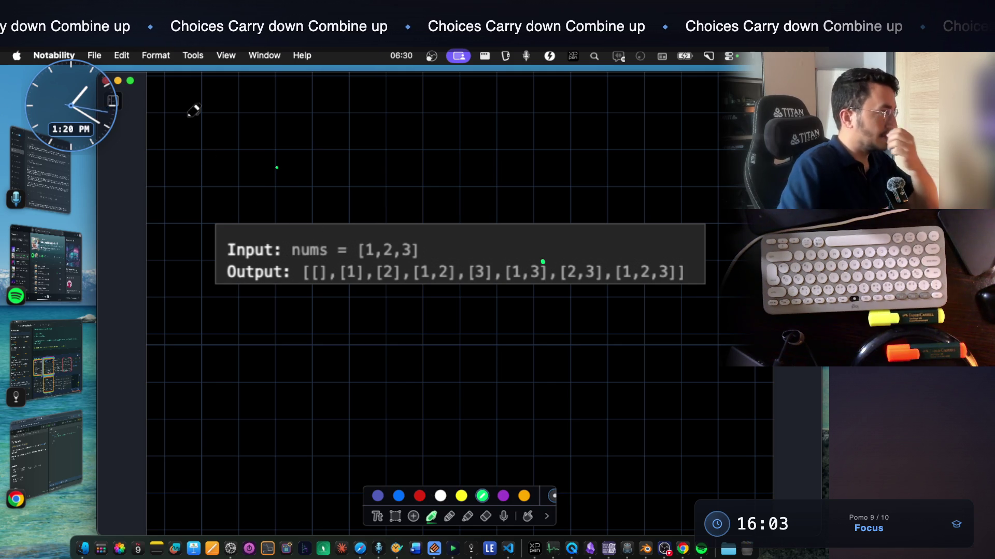
left_click(130, 80)
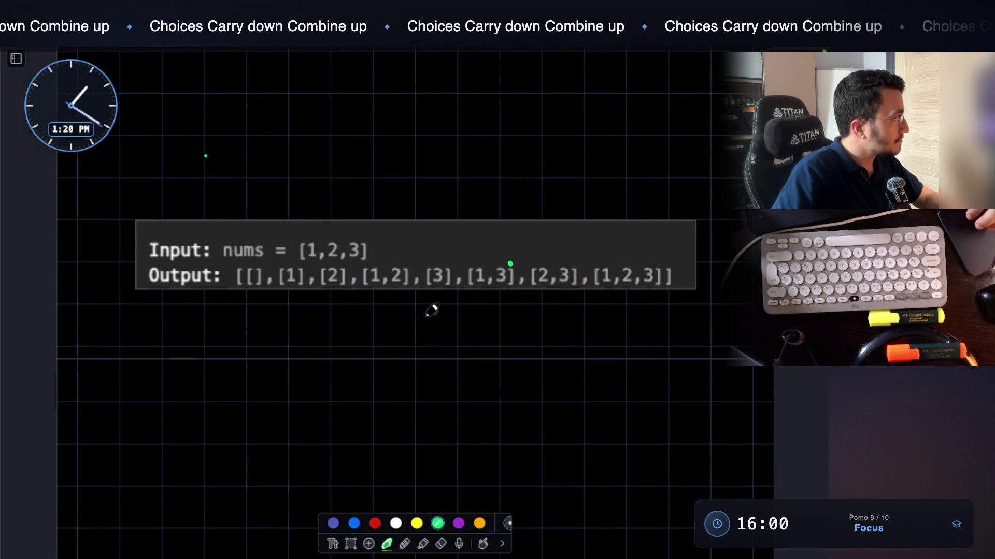
Complete the root node with its branches and label it [1,2,3], [ ]
scroll(414, 259, "down", 1)
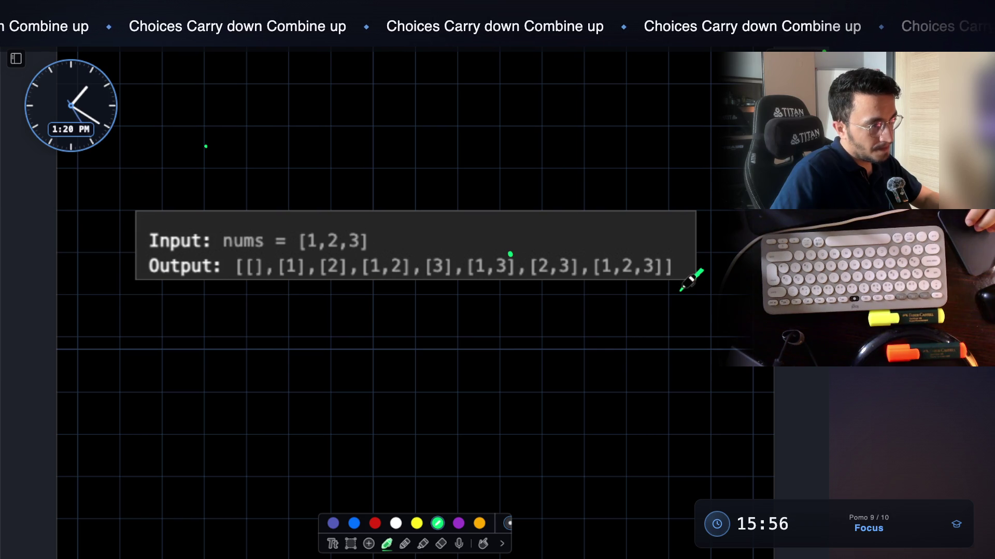
scroll(687, 279, "down", 4)
scroll(518, 254, "down", 6)
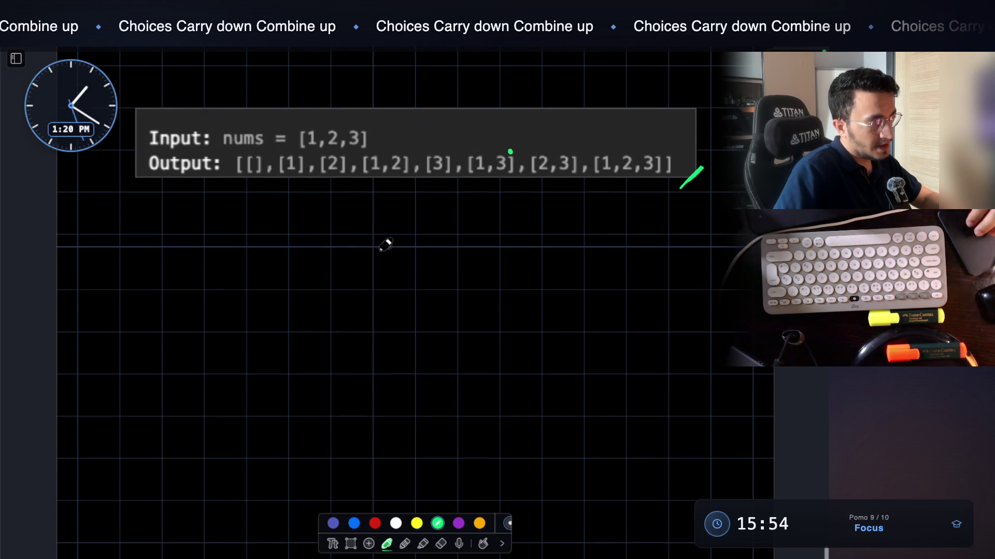
mouse_move(406, 252)
left_mouse_down()
mouse_move(391, 228)
mouse_move(320, 326)
left_mouse_up()
left_click_drag(409, 264, 481, 324)
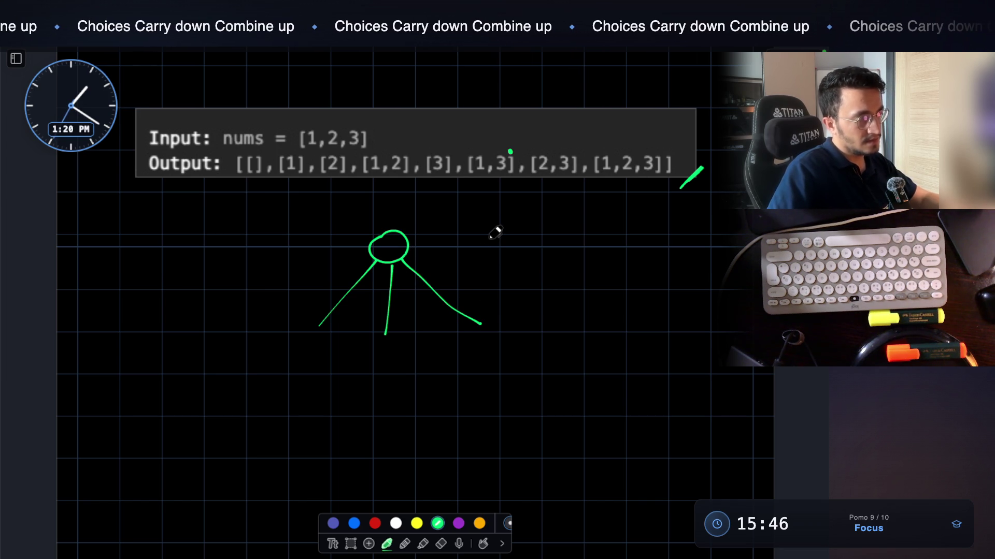
left_click_drag(449, 224, 449, 229)
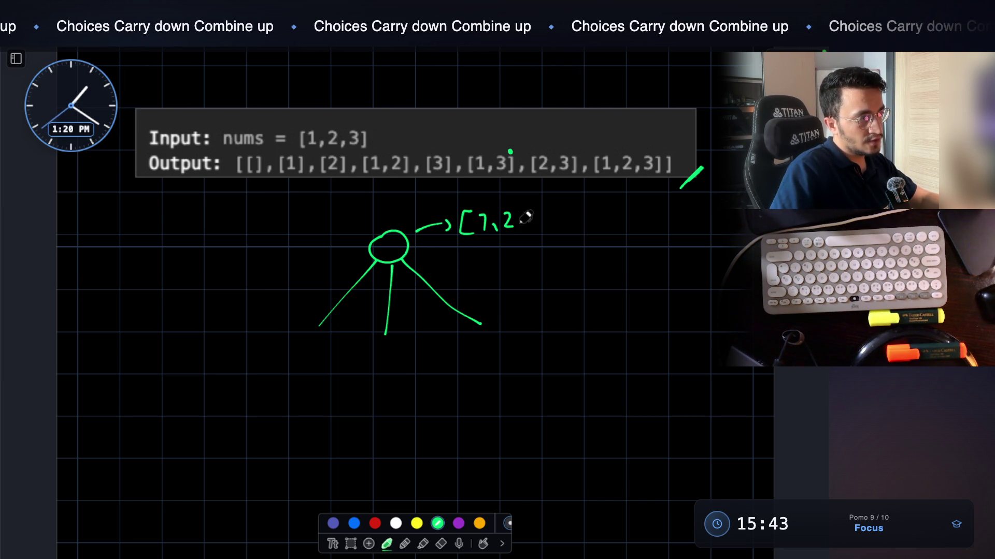
left_click_drag(557, 227, 550, 234)
mouse_move(570, 229)
left_mouse_down()
mouse_move(571, 237)
mouse_move(611, 234)
left_mouse_up()
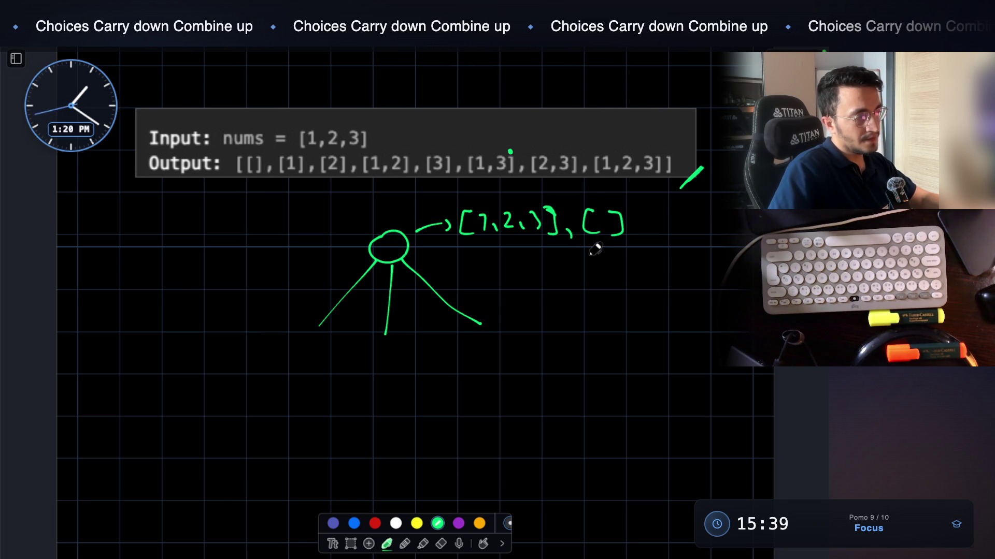
Add child node 1 and a middle node, then draw three branches down from node 1
scroll(539, 252, "down", 1)
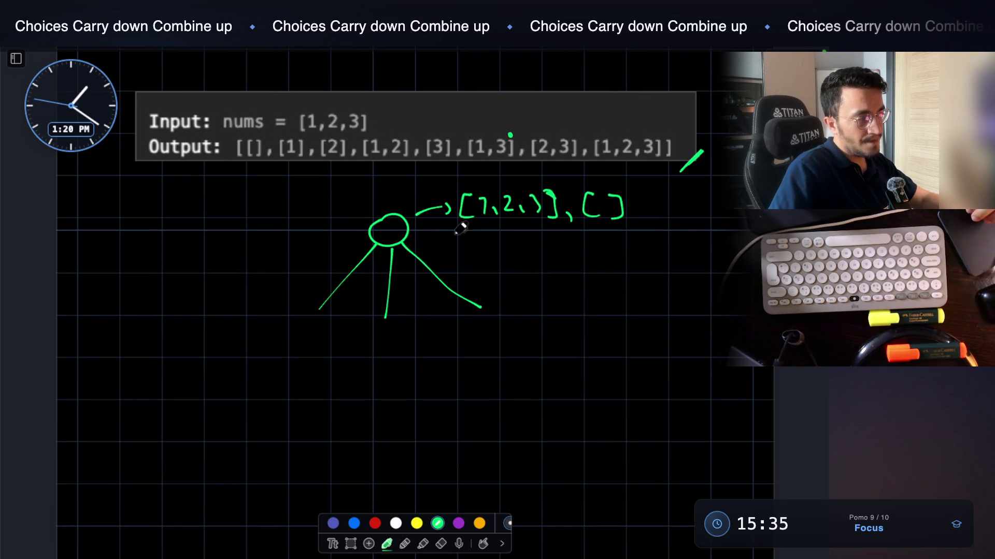
mouse_move(317, 308)
left_mouse_down()
mouse_move(302, 328)
mouse_move(317, 309)
mouse_move(315, 330)
left_mouse_up()
mouse_move(313, 120)
left_mouse_down()
mouse_move(345, 114)
mouse_move(365, 124)
left_mouse_up()
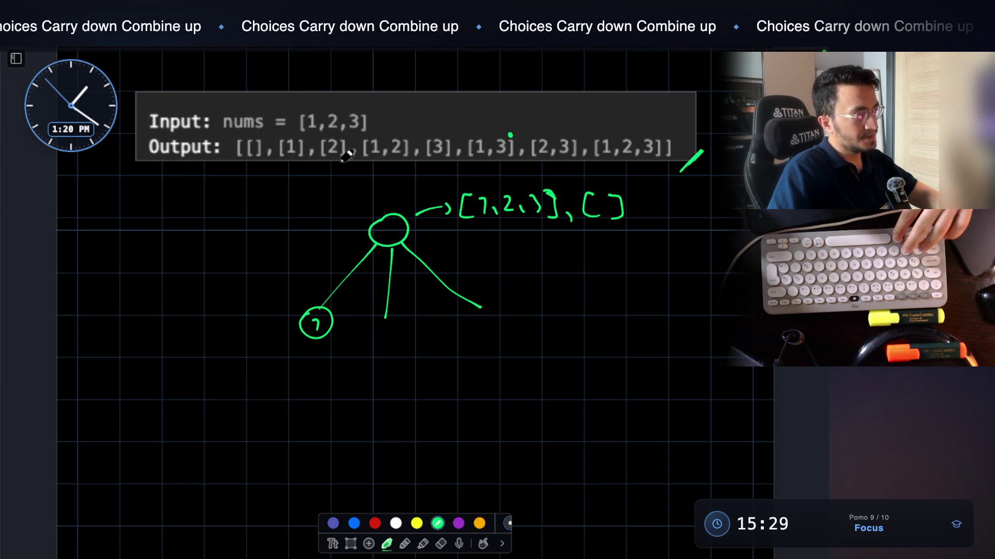
left_click_drag(383, 313, 392, 317)
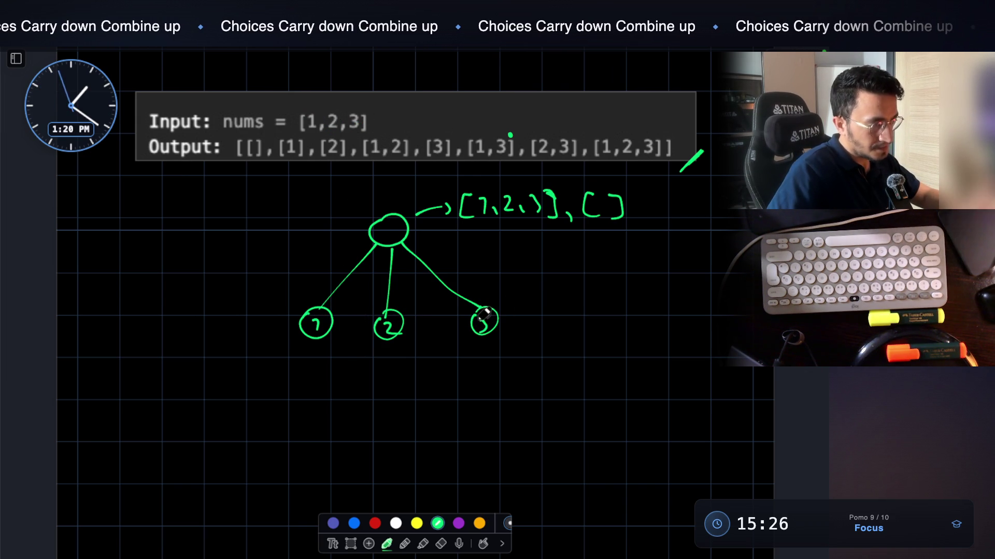
scroll(413, 280, "down", 2)
mouse_move(306, 302)
left_mouse_down()
mouse_move(253, 369)
mouse_move(306, 356)
mouse_move(303, 375)
left_mouse_up()
left_click_drag(321, 305, 343, 366)
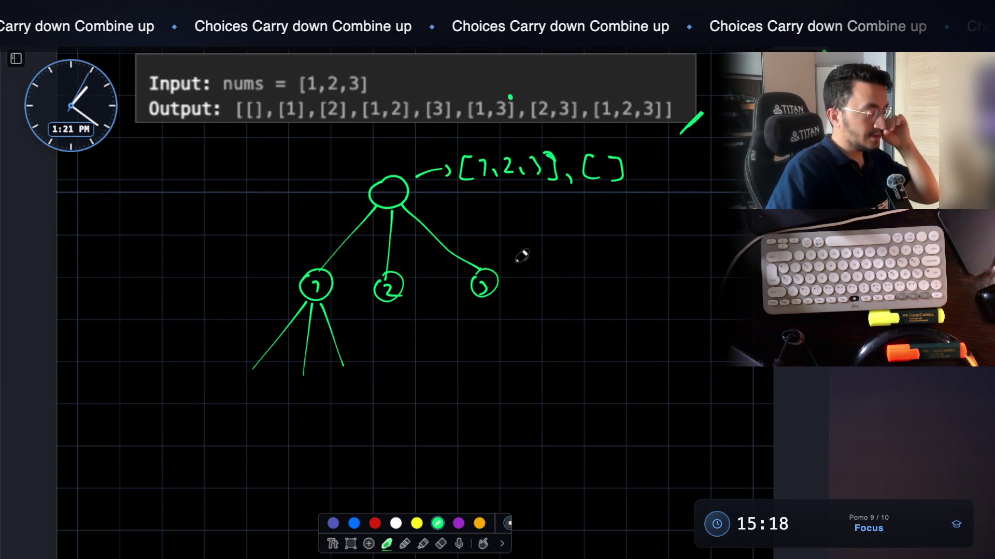
Draw child circles 2 and 3 under node 1, and branches under nodes 2 and 3
scroll(382, 262, "down", 2)
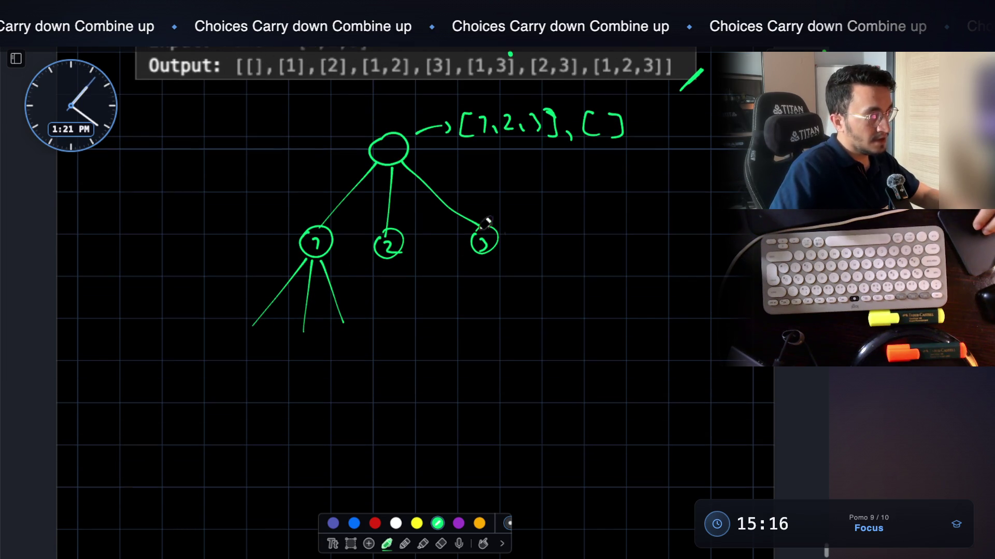
mouse_move(255, 322)
left_mouse_down()
mouse_move(270, 326)
mouse_move(247, 348)
left_mouse_up()
mouse_move(310, 328)
left_mouse_down()
mouse_move(296, 337)
mouse_move(307, 333)
mouse_move(317, 349)
left_mouse_up()
left_click_drag(340, 331, 342, 352)
mouse_move(383, 264)
left_mouse_down()
mouse_move(364, 336)
mouse_move(397, 321)
left_mouse_up()
left_click_drag(398, 254, 422, 325)
mouse_move(480, 254)
left_mouse_down()
mouse_move(463, 316)
mouse_move(476, 317)
left_mouse_up()
mouse_move(490, 252)
left_mouse_down()
mouse_move(520, 322)
mouse_move(478, 316)
mouse_move(500, 320)
left_mouse_up()
left_click_drag(396, 331, 423, 332)
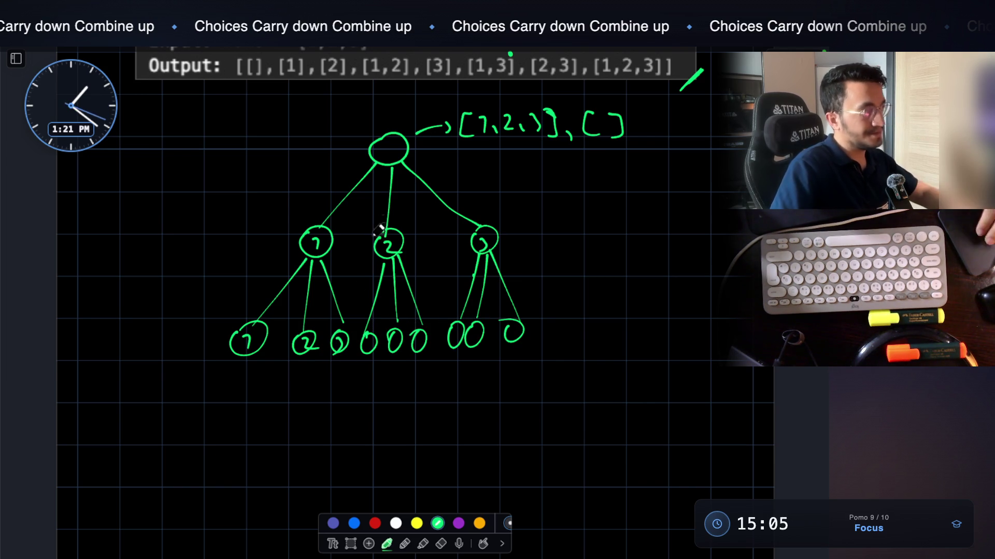
Draw curved arrows from the root and from node 1 to its leftmost child, then start a subset below
scroll(356, 339, "up", 5)
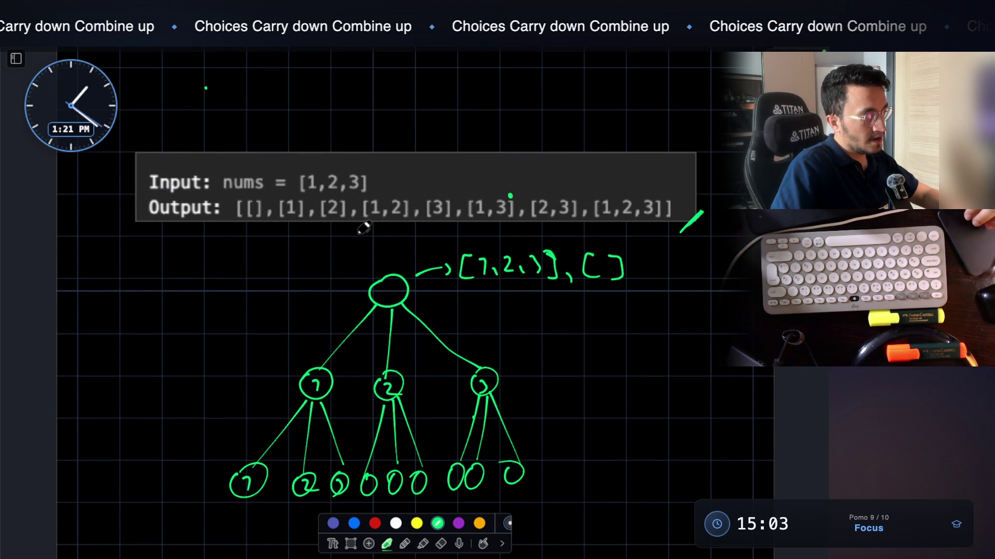
scroll(364, 227, "down", 3)
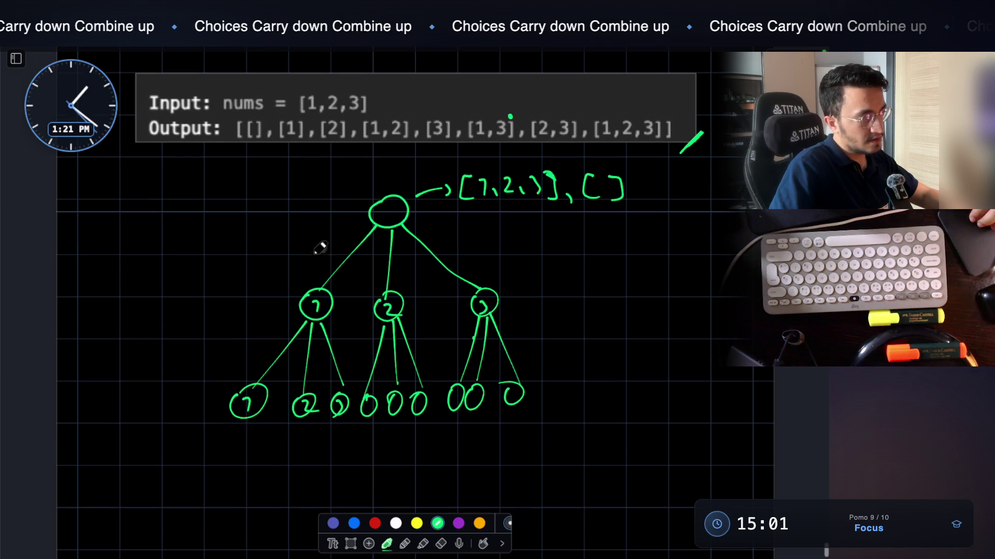
mouse_move(354, 221)
left_mouse_down()
mouse_move(314, 265)
mouse_move(328, 267)
left_mouse_up()
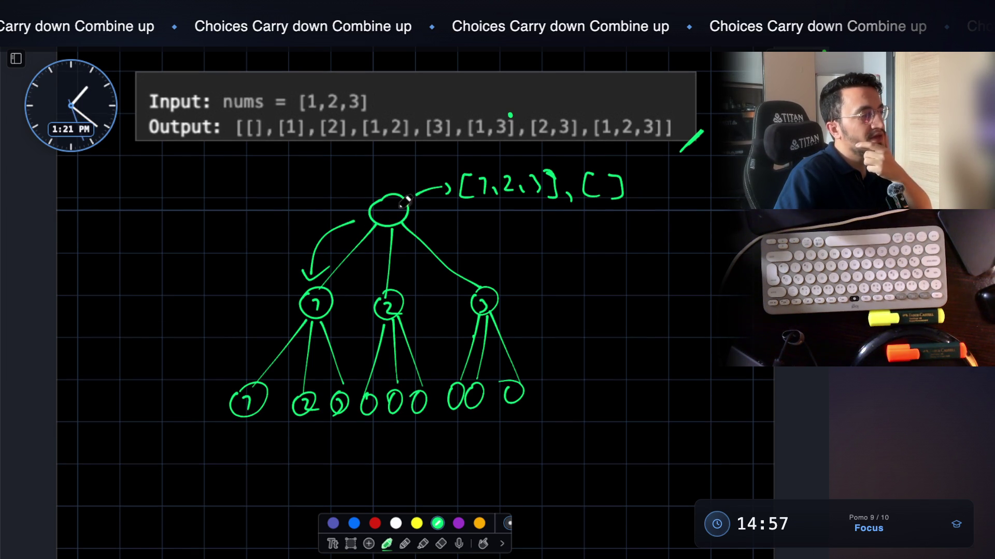
left_click_drag(291, 302, 237, 348)
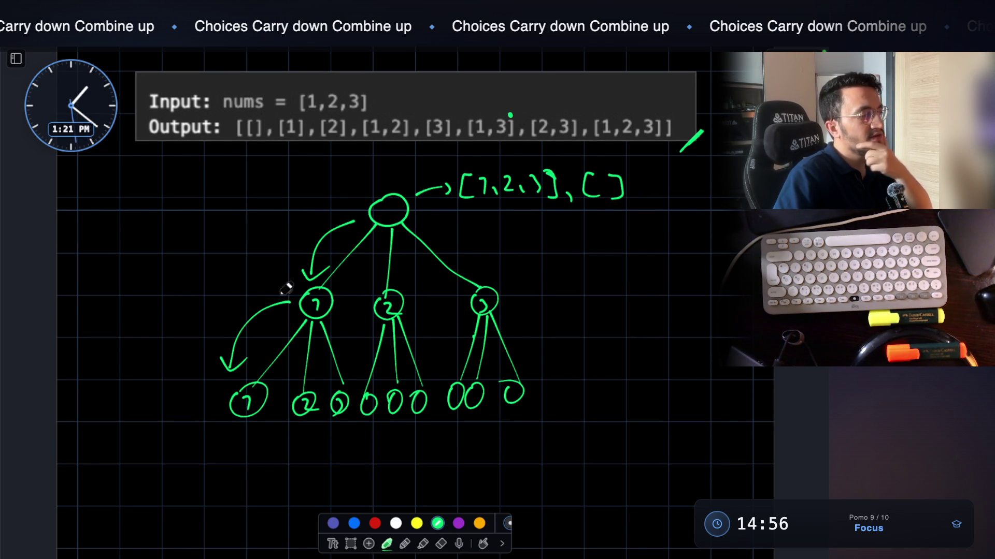
scroll(512, 292, "down", 3)
left_click_drag(238, 384, 240, 421)
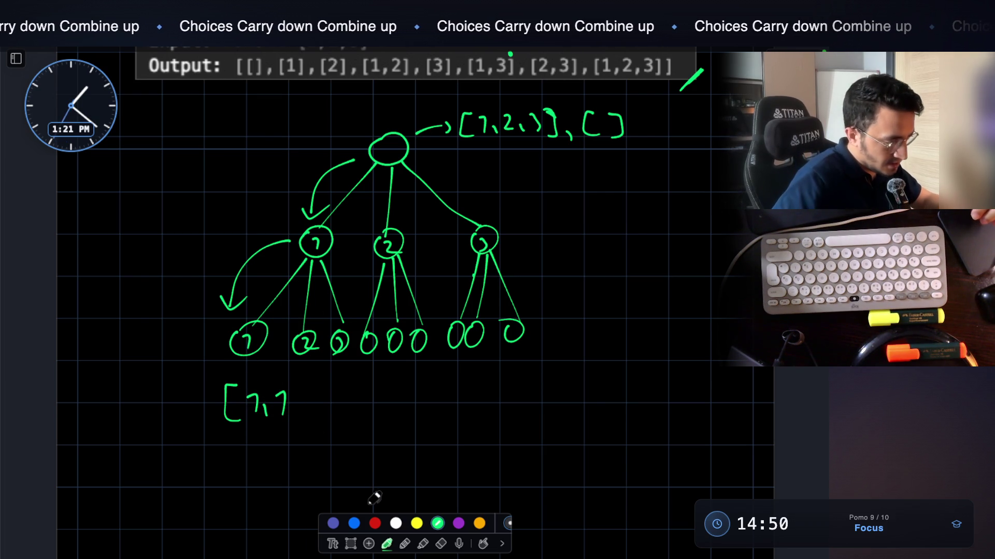
Cross out the leftmost leaf node in red, then return to green ink
left_click(374, 523)
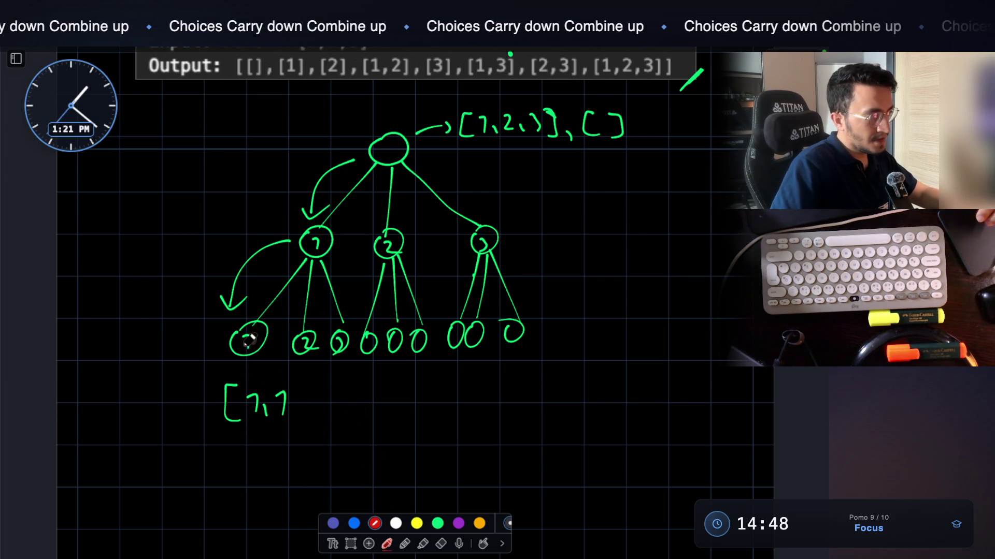
mouse_move(221, 362)
left_mouse_down()
mouse_move(273, 318)
mouse_move(266, 364)
left_mouse_up()
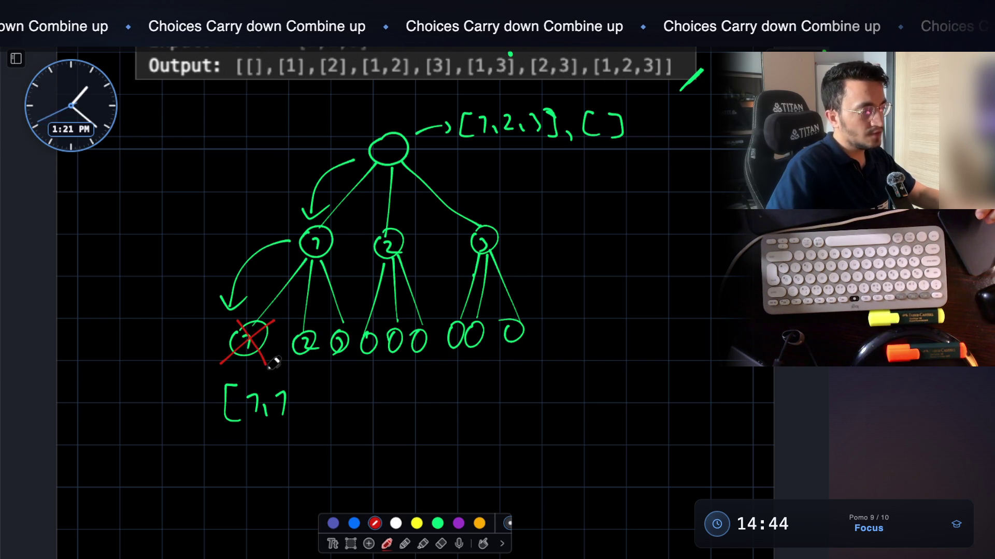
left_click(438, 523)
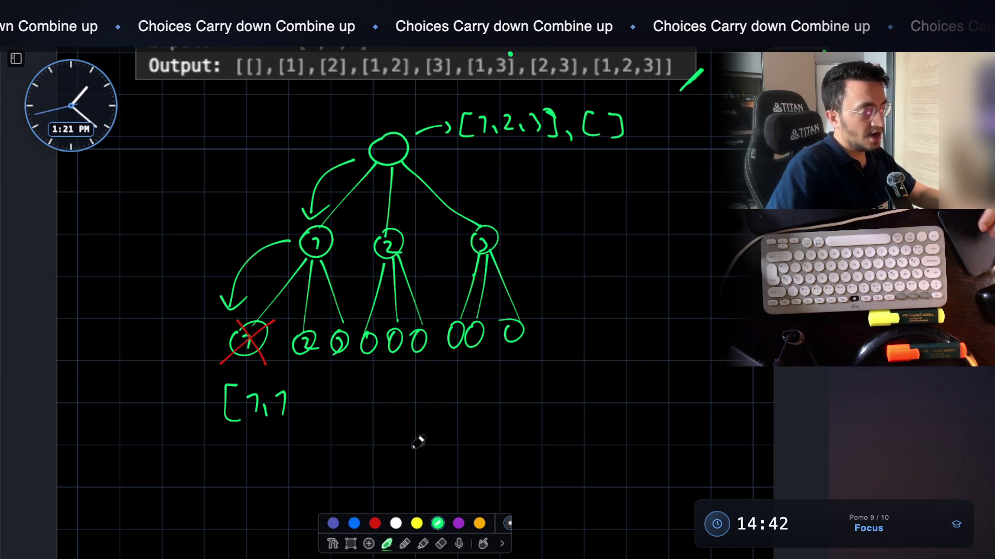
Handwrite a note right of the tree, striking a miswritten word and adding 'tree' beneath
scroll(589, 238, "up", 2)
mouse_move(566, 248)
left_mouse_down()
mouse_move(581, 226)
mouse_move(600, 250)
mouse_move(622, 253)
mouse_move(640, 222)
mouse_move(643, 263)
left_mouse_up()
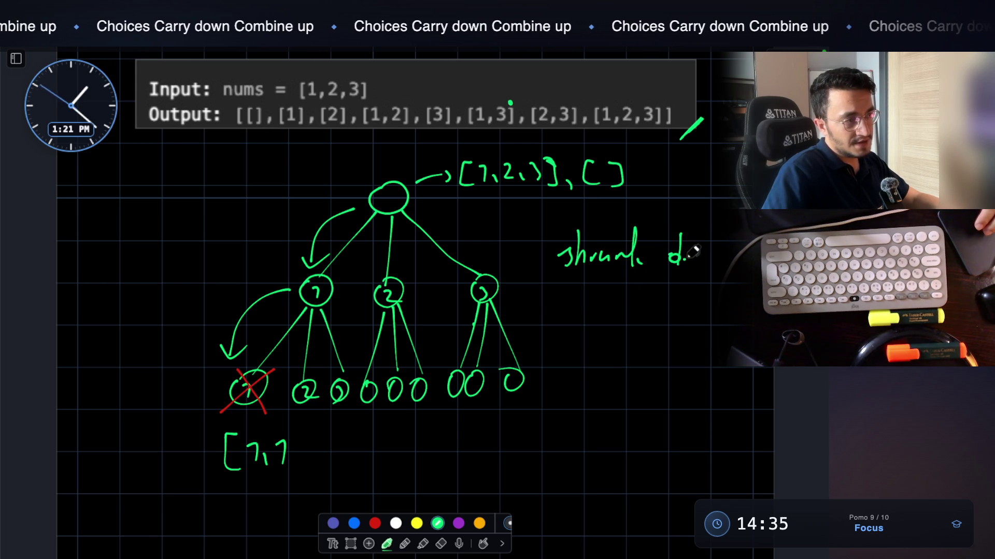
left_click_drag(721, 254, 724, 257)
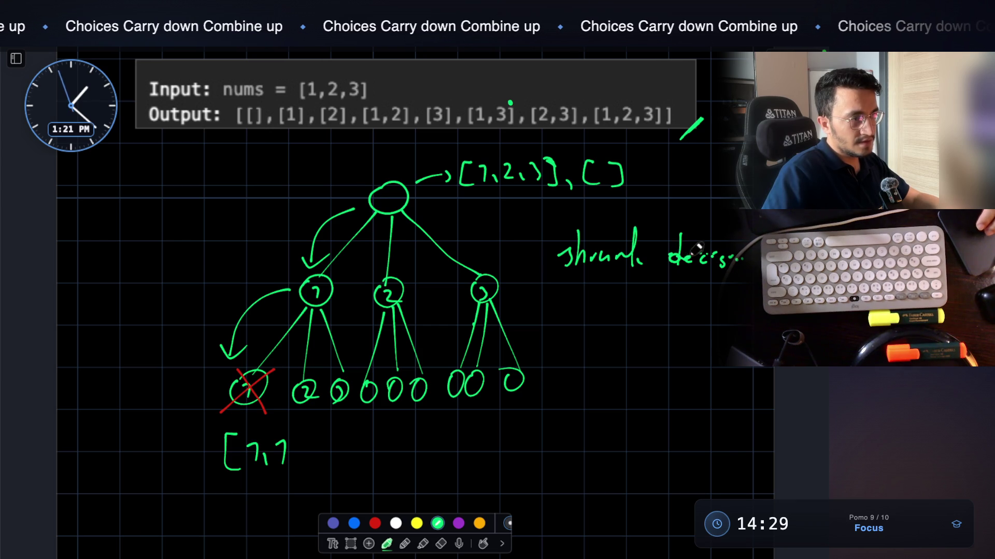
left_click_drag(669, 258, 697, 256)
mouse_move(592, 281)
left_mouse_down()
mouse_move(589, 293)
mouse_move(639, 288)
left_mouse_up()
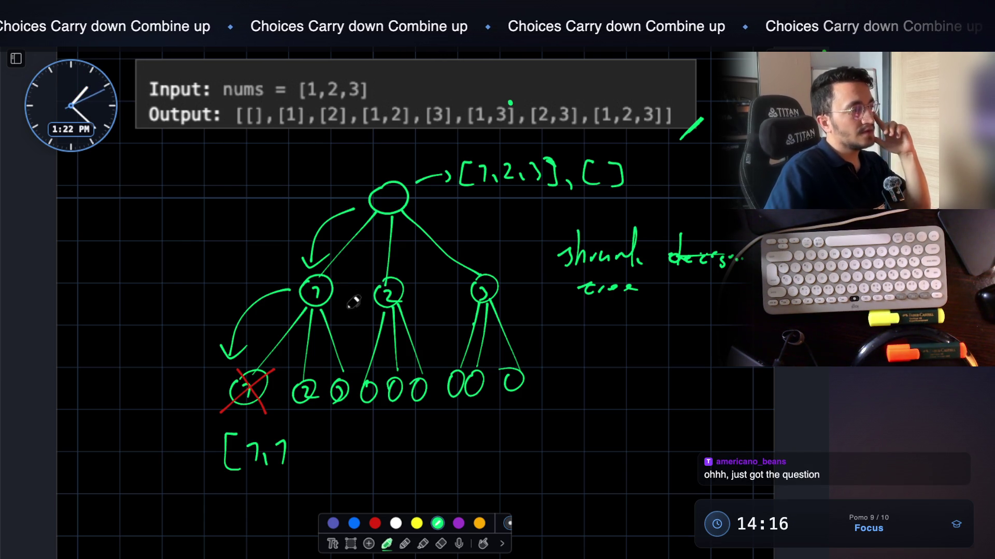
key("Escape")
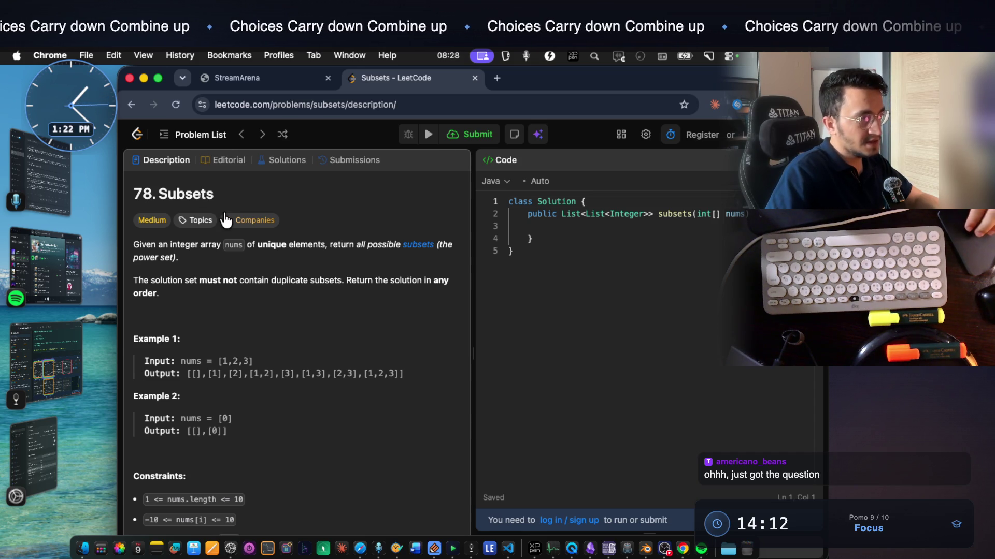
key("alt+shift+a")
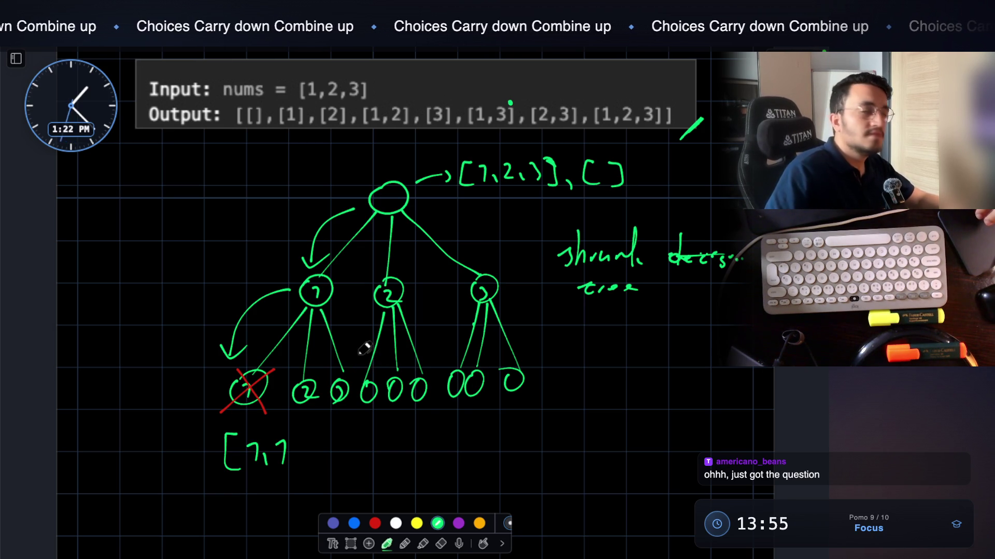
Underline the output subsets [1,2], [1,3] and [1,2,3]
scroll(378, 359, "down", 1)
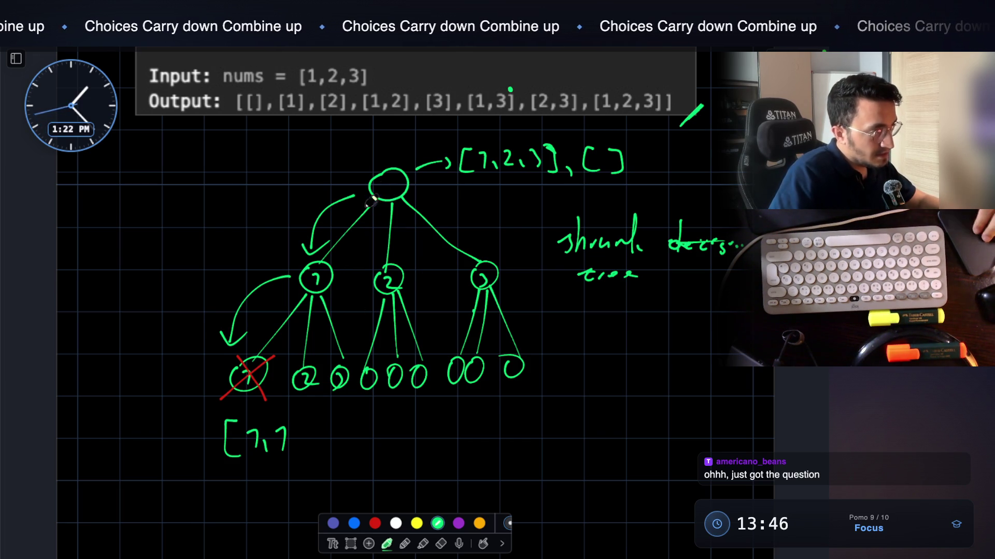
scroll(376, 209, "up", 2)
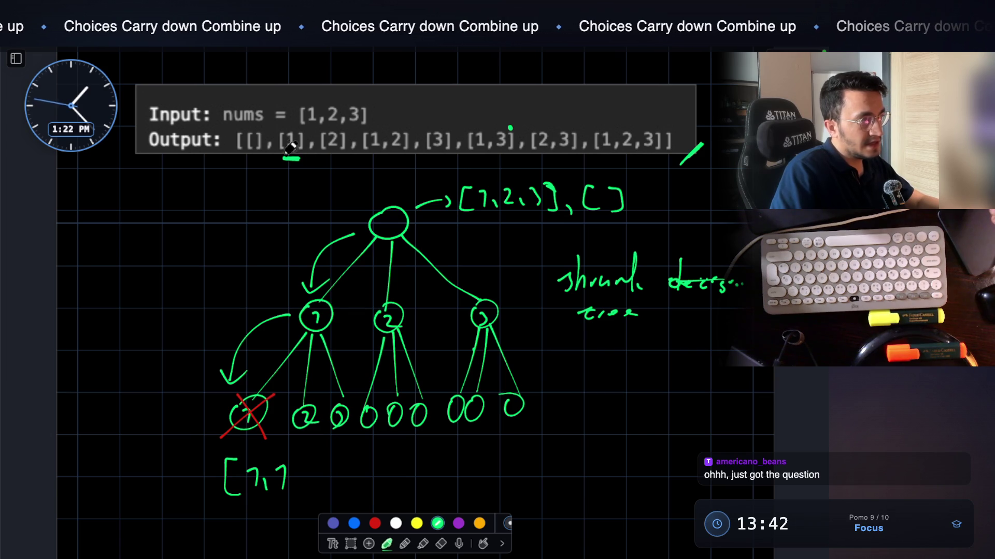
left_click_drag(367, 161, 406, 162)
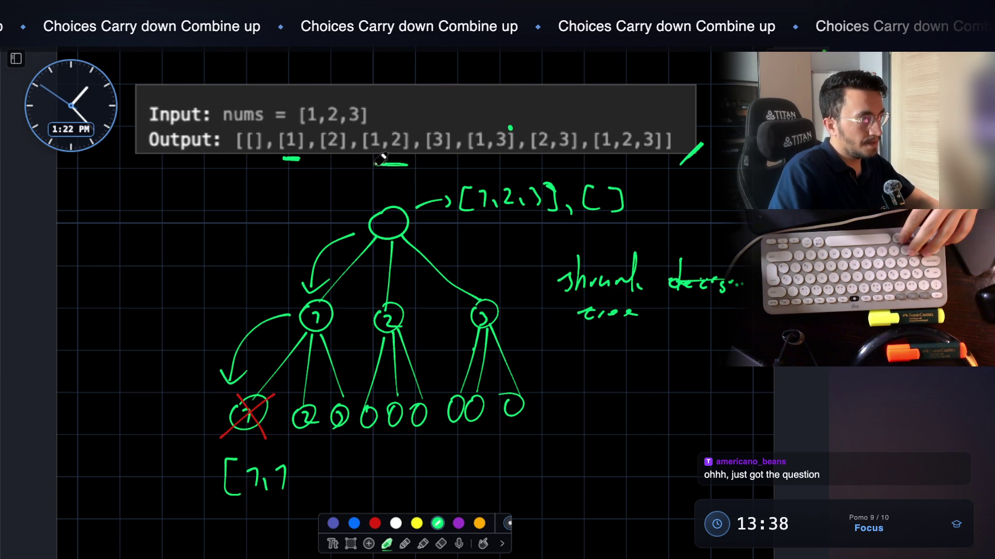
left_click_drag(473, 162, 506, 163)
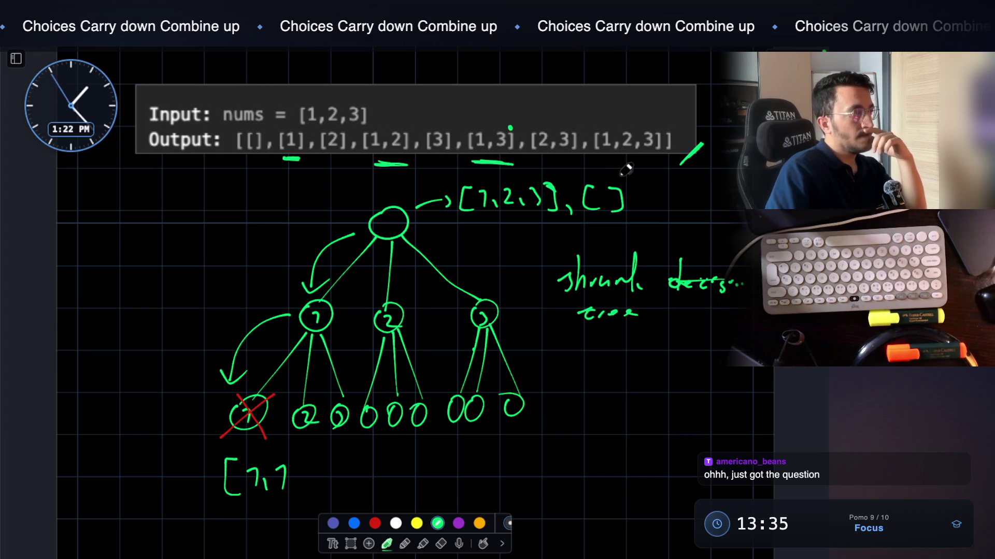
left_click_drag(658, 161, 604, 159)
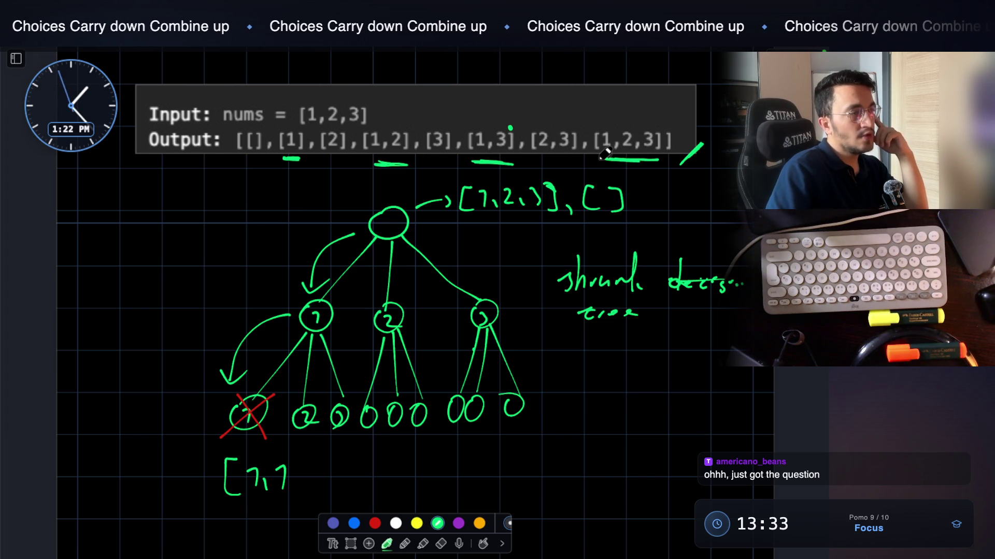
Lasso-select and delete the [1,1 scribble, then circle the 3 in [1,2,3] with the pen
scroll(444, 304, "down", 2)
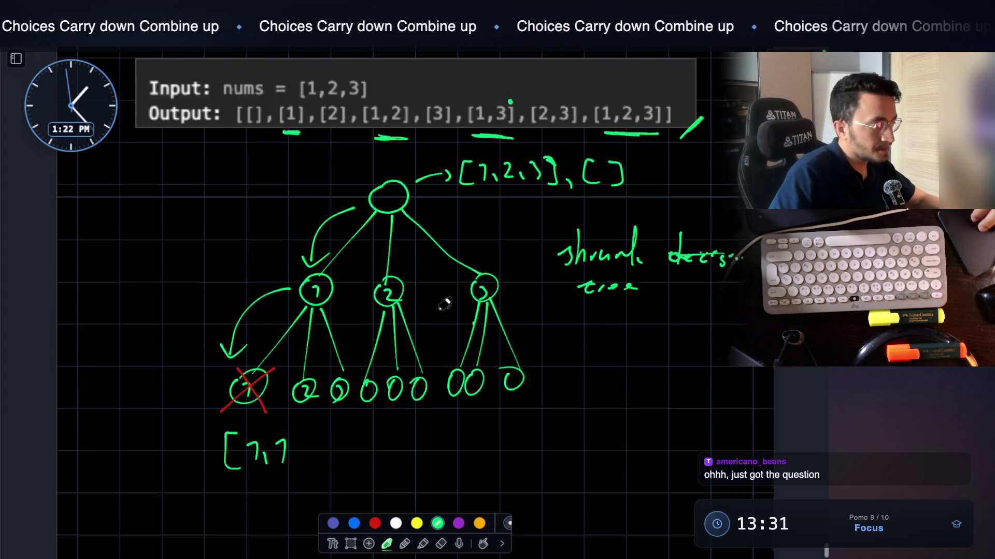
left_click(351, 544)
left_click_drag(220, 398, 348, 462)
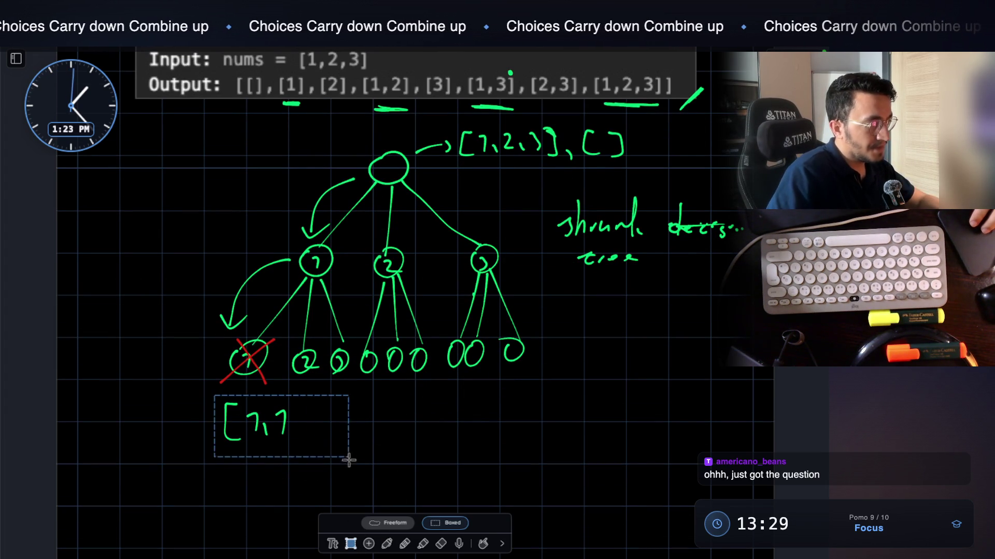
key("BackSpace")
left_click(386, 544)
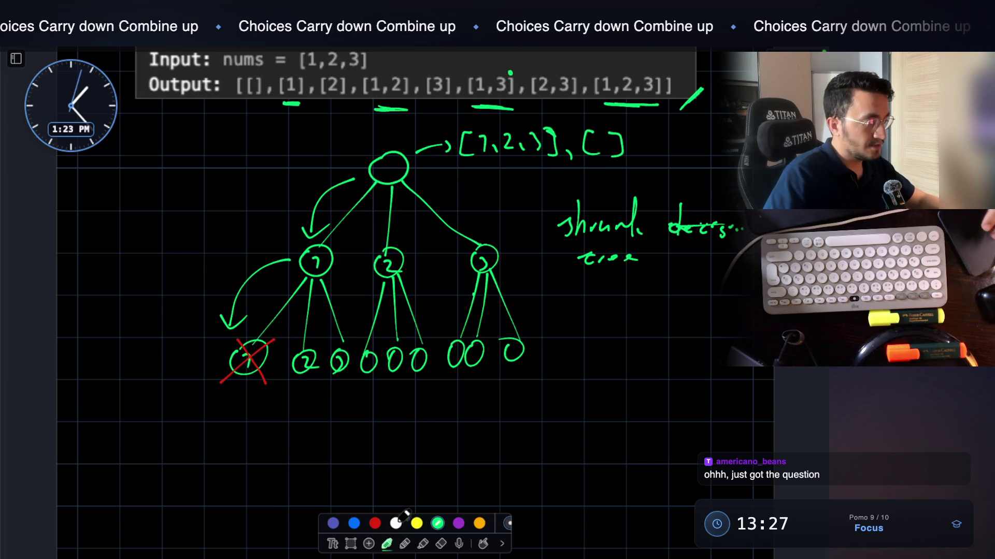
scroll(436, 496, "down", 1)
scroll(436, 496, "down", 2)
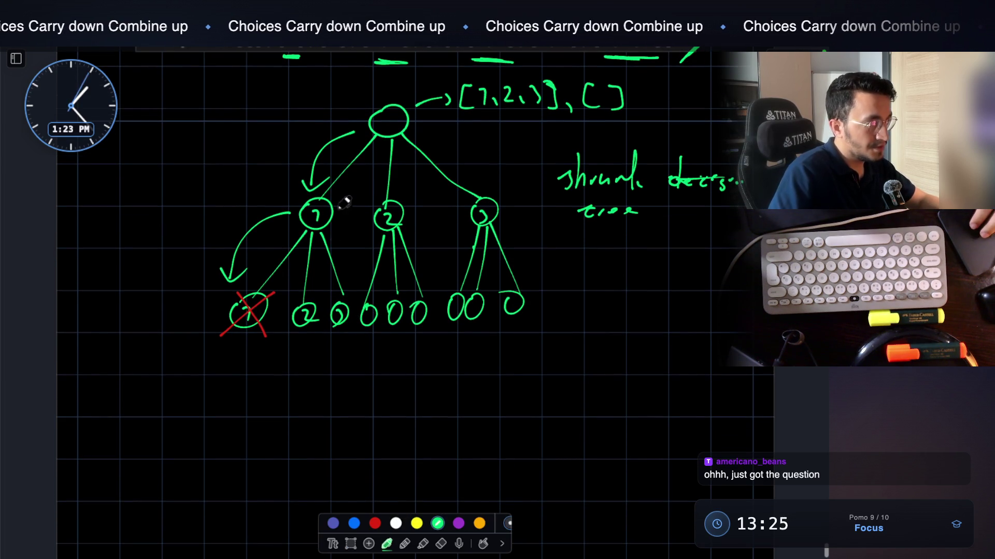
scroll(329, 314, "up", 3)
scroll(329, 314, "up", 5)
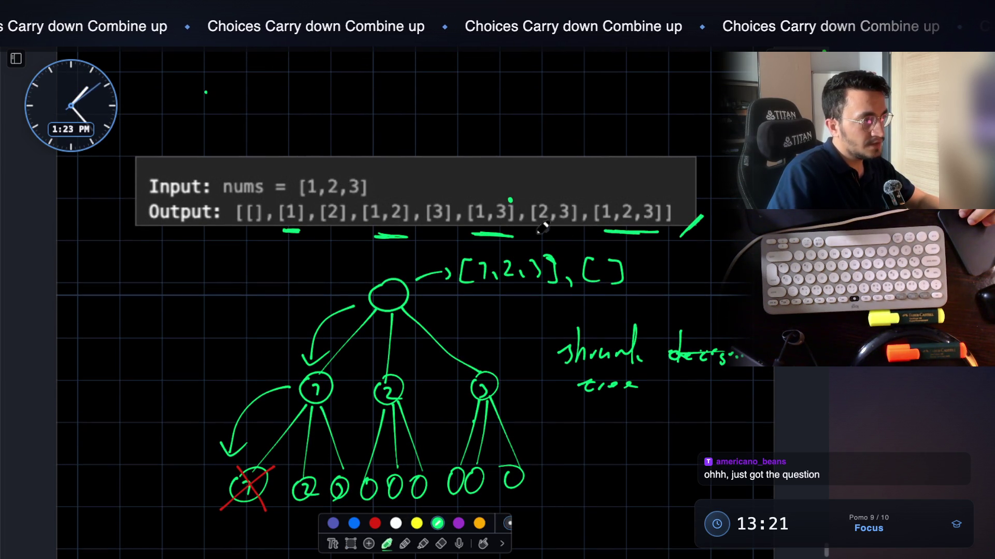
left_click_drag(649, 200, 651, 223)
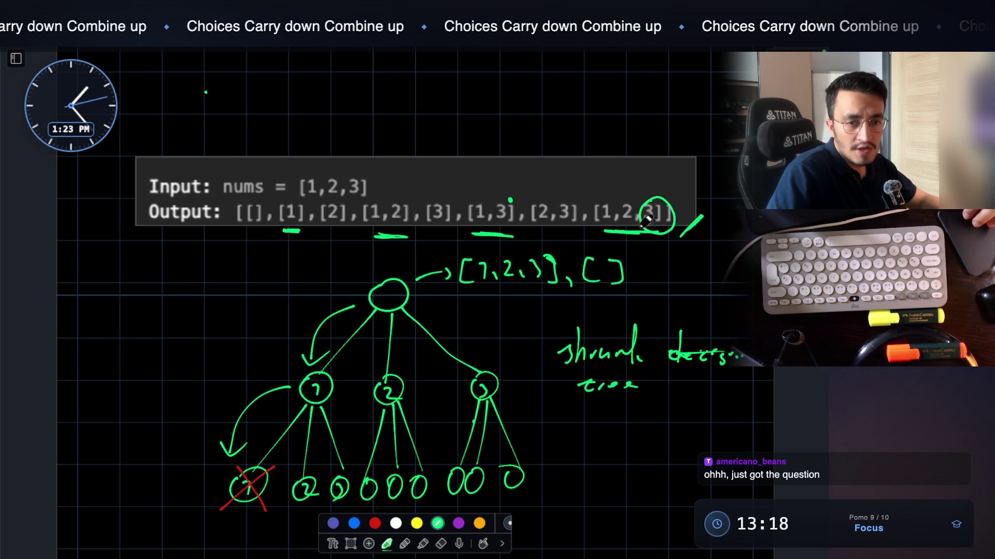
Draw an arrow up from [1,2,3] and write the splits [1,2]+[3] and [1]+[2,3]
left_click_drag(590, 236, 659, 235)
mouse_move(606, 200)
left_mouse_down()
mouse_move(562, 167)
mouse_move(598, 138)
left_mouse_up()
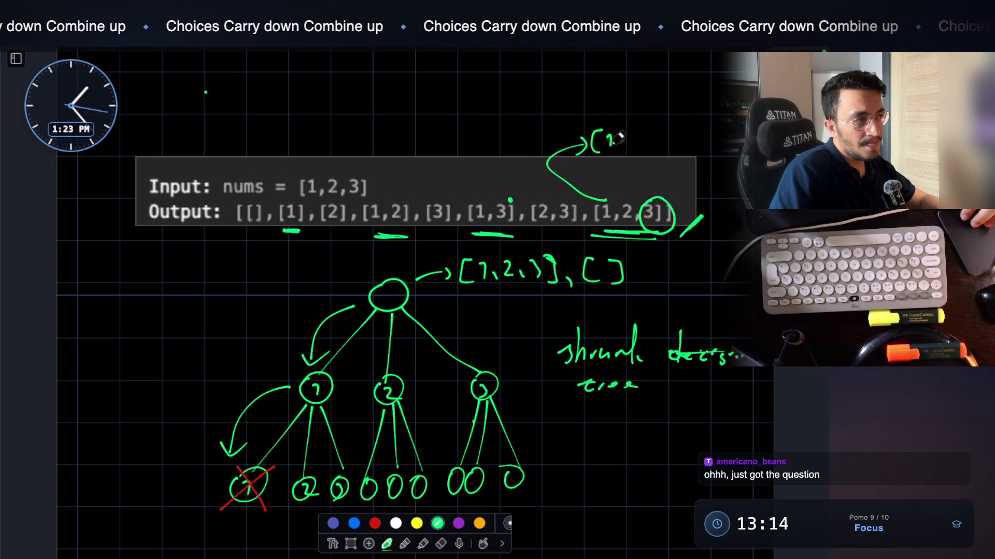
mouse_move(659, 141)
left_mouse_down()
mouse_move(661, 153)
mouse_move(709, 156)
left_mouse_up()
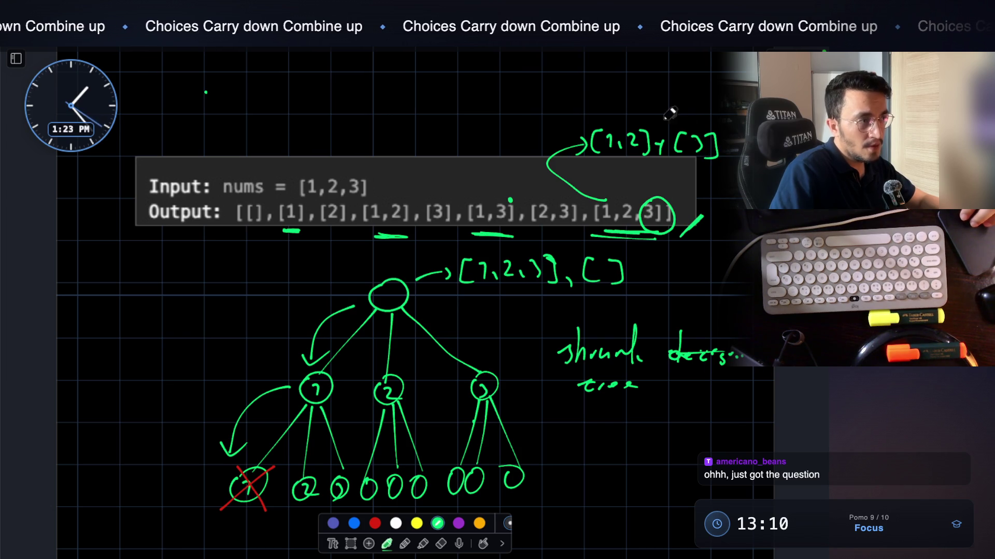
left_click_drag(607, 93, 606, 111)
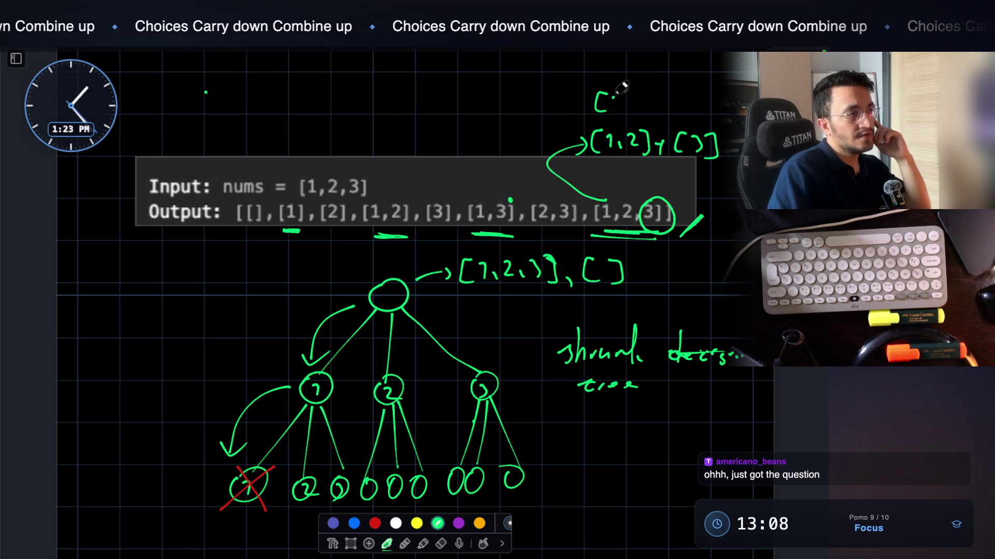
left_click_drag(673, 89, 673, 107)
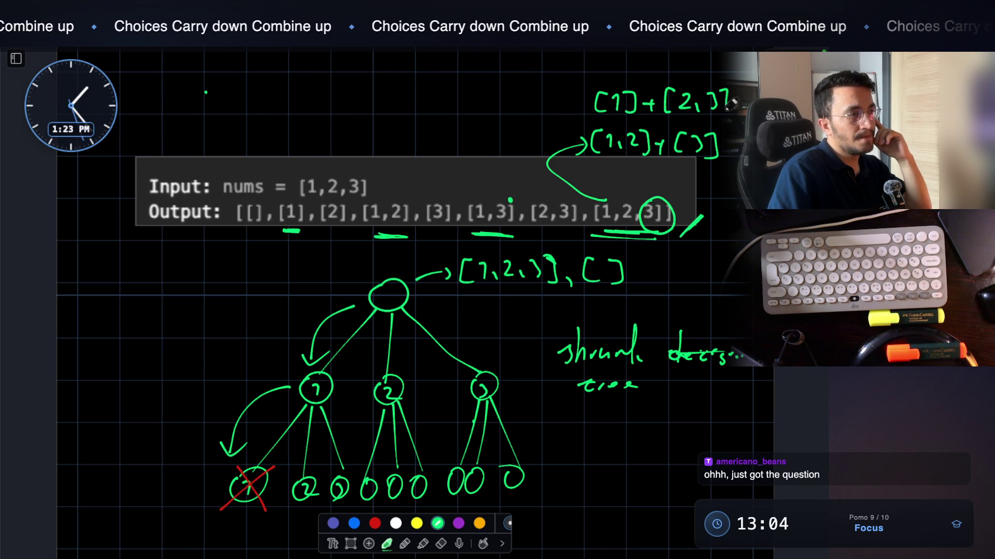
Tag the splits with a red circled 1, then return to green ink
left_click(374, 524)
mouse_move(543, 111)
left_mouse_down()
mouse_move(542, 138)
mouse_move(529, 122)
left_mouse_up()
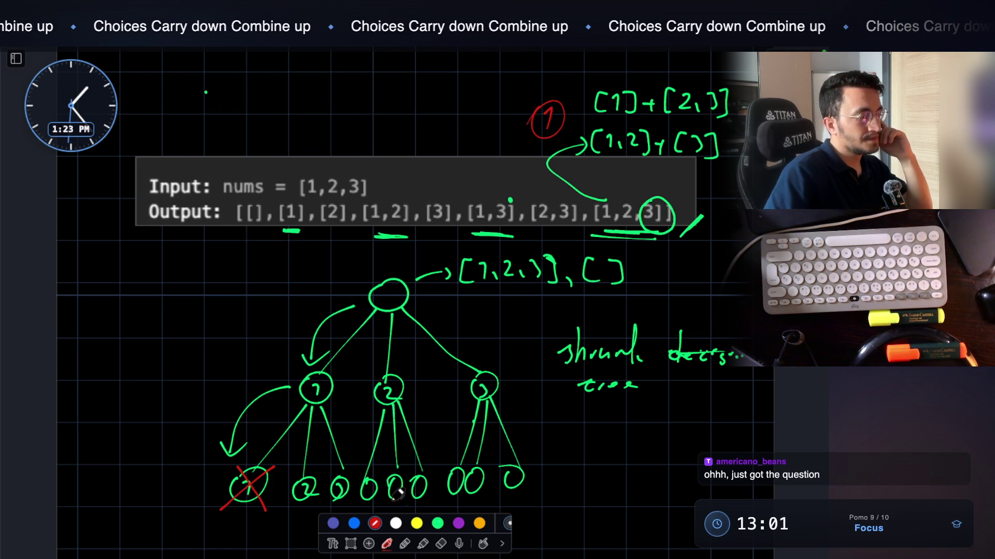
left_click(438, 523)
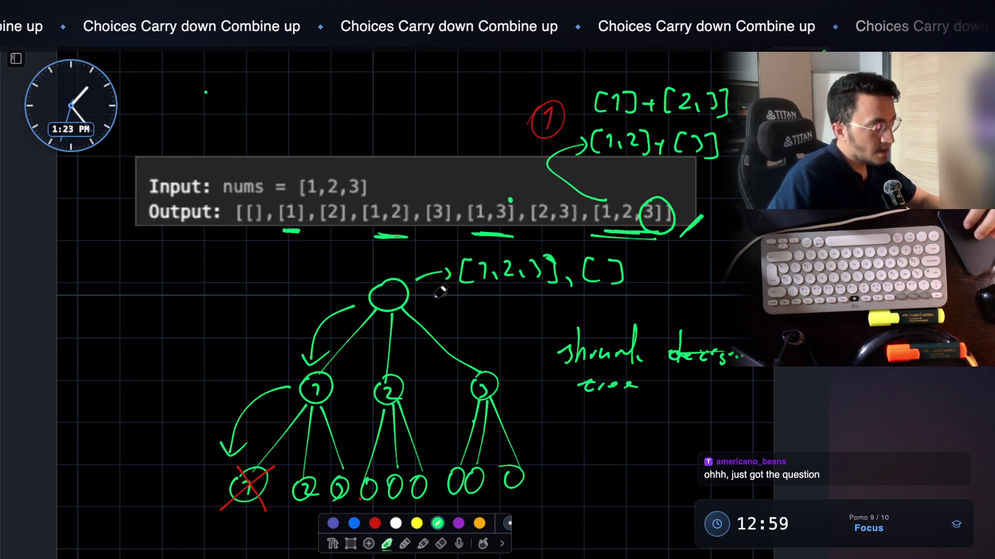
scroll(430, 355, "down", 1)
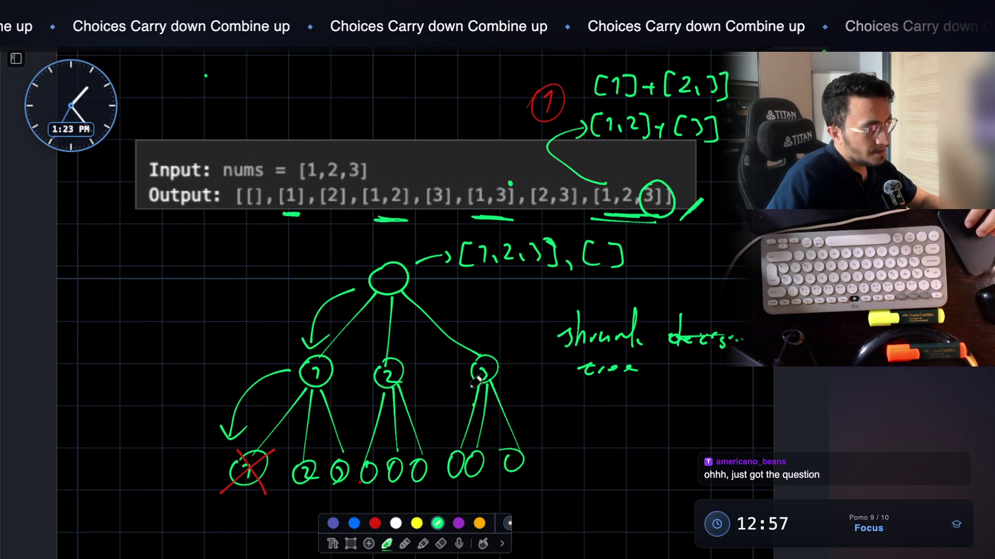
Draw an arrow pointing at node 1 of the recursion tree
scroll(477, 382, "down", 1)
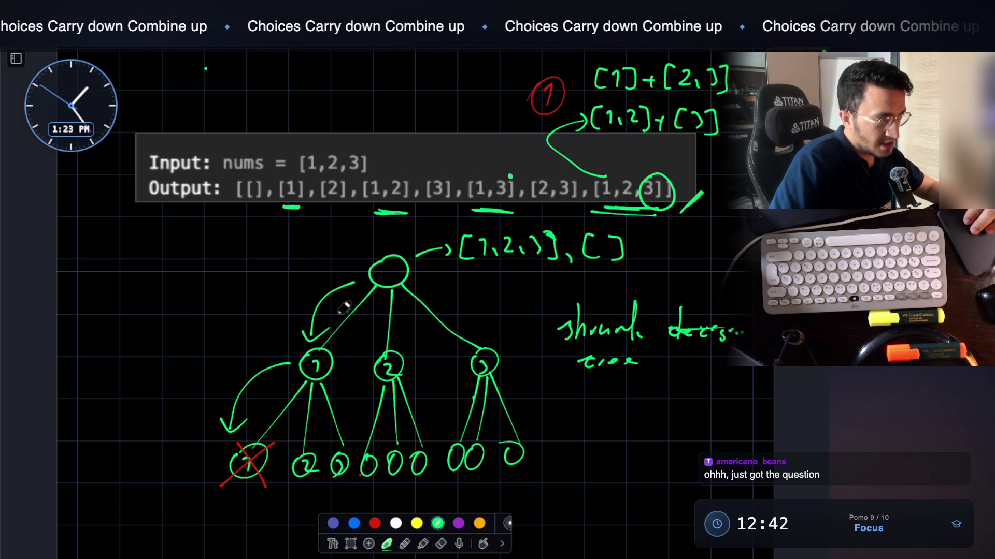
left_click_drag(119, 353, 210, 357)
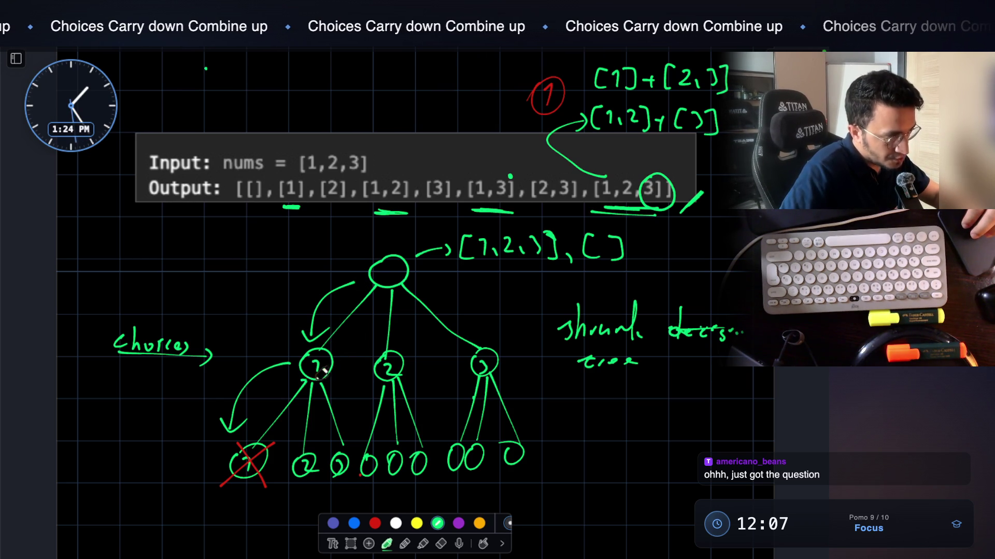
scroll(319, 365, "down", 5)
Handwrite 'func( )' under the tree and 'func(make a choice)' on the line below
mouse_move(217, 370)
left_mouse_down()
mouse_move(231, 362)
mouse_move(324, 413)
left_mouse_up()
left_click_drag(529, 355, 529, 400)
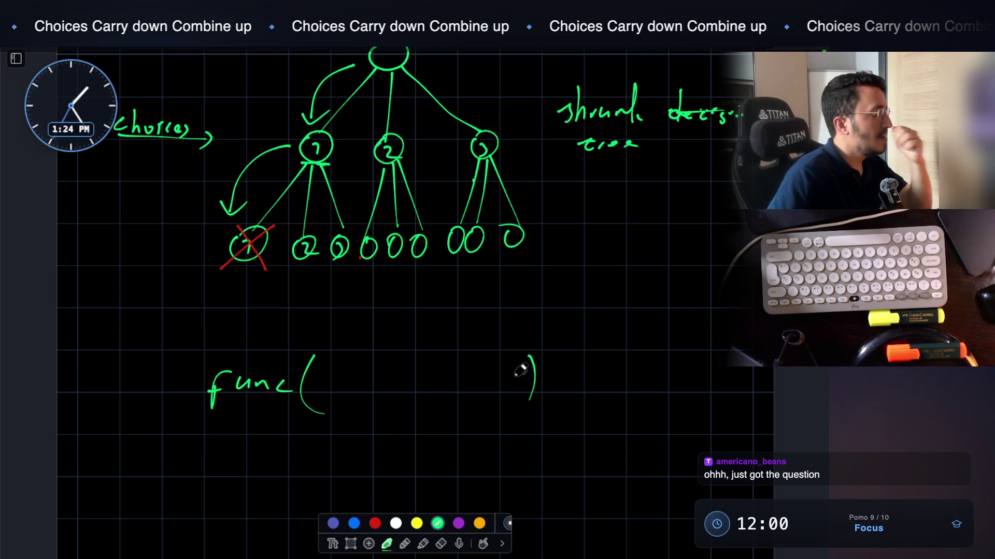
scroll(467, 296, "down", 3)
left_click_drag(354, 374, 350, 408)
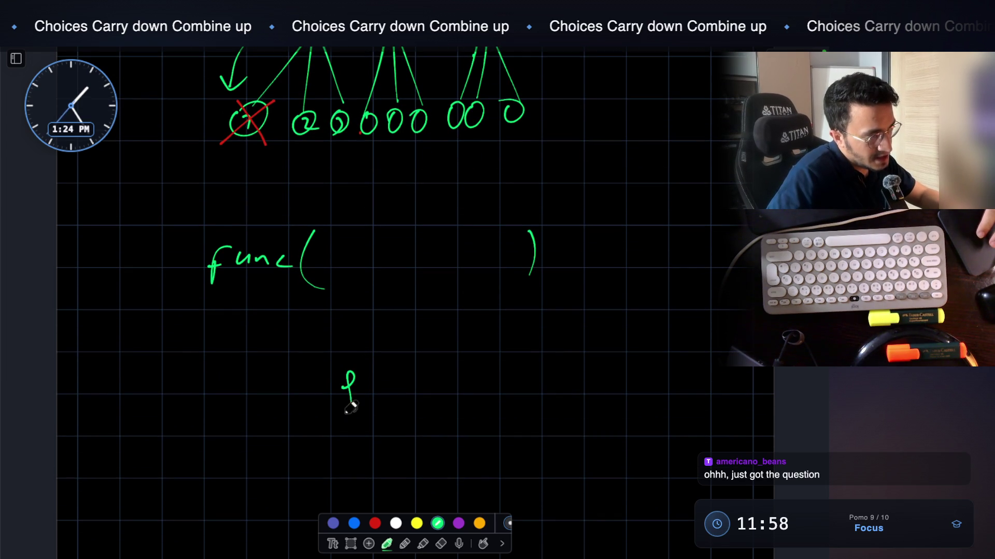
left_click_drag(412, 381, 423, 392)
mouse_move(456, 353)
left_mouse_down()
mouse_move(468, 399)
mouse_move(490, 374)
mouse_move(595, 388)
mouse_move(629, 376)
mouse_move(688, 383)
mouse_move(700, 397)
left_mouse_up()
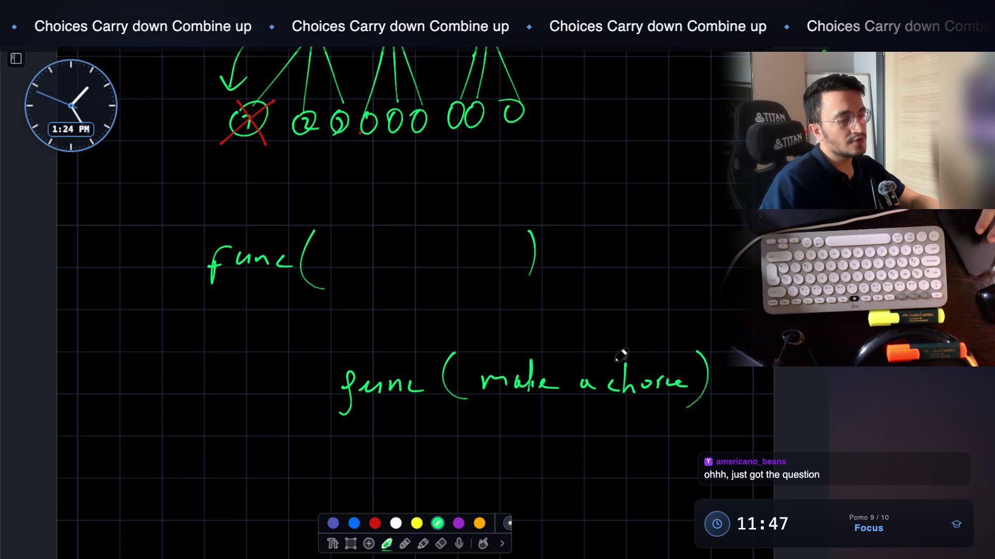
scroll(597, 384, "up", 2)
scroll(596, 383, "up", 4)
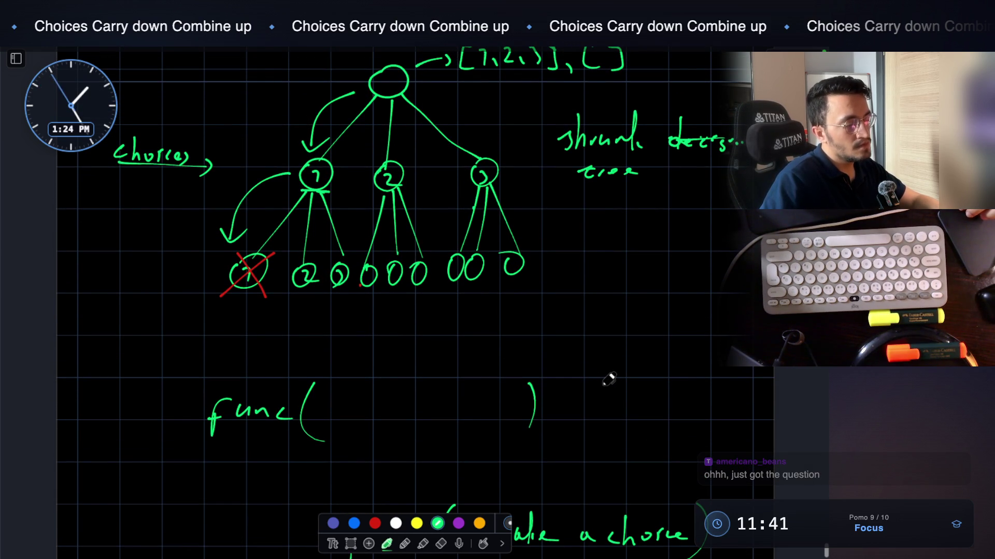
scroll(604, 378, "down", 4)
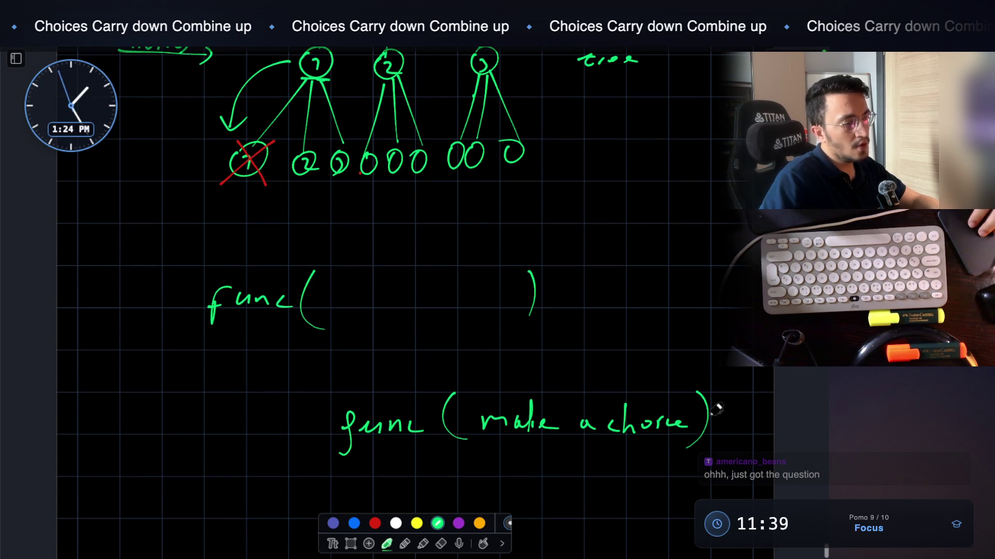
scroll(497, 348, "up", 6)
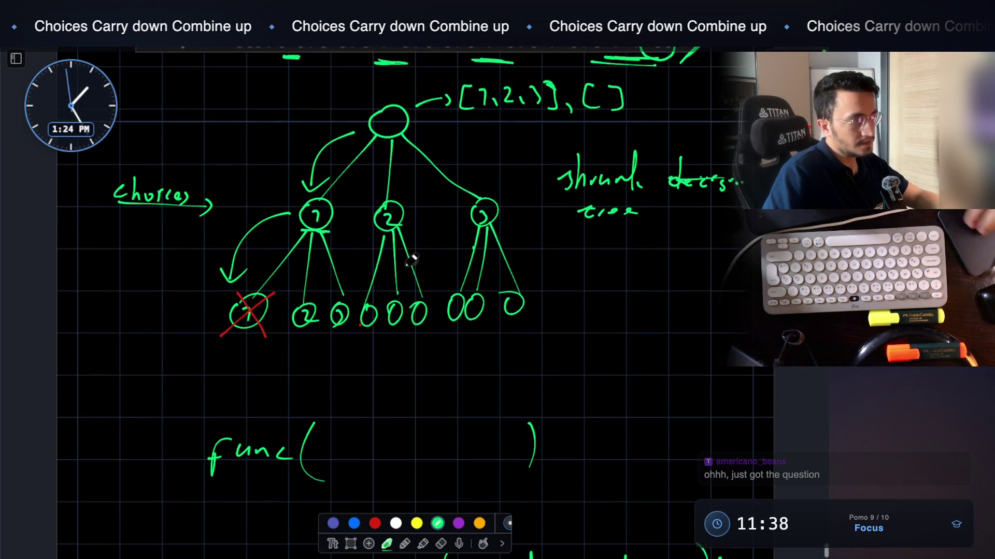
Erase the curved arrows around node 1 and draw one arc from node 1 up to the root
scroll(412, 260, "up", 1)
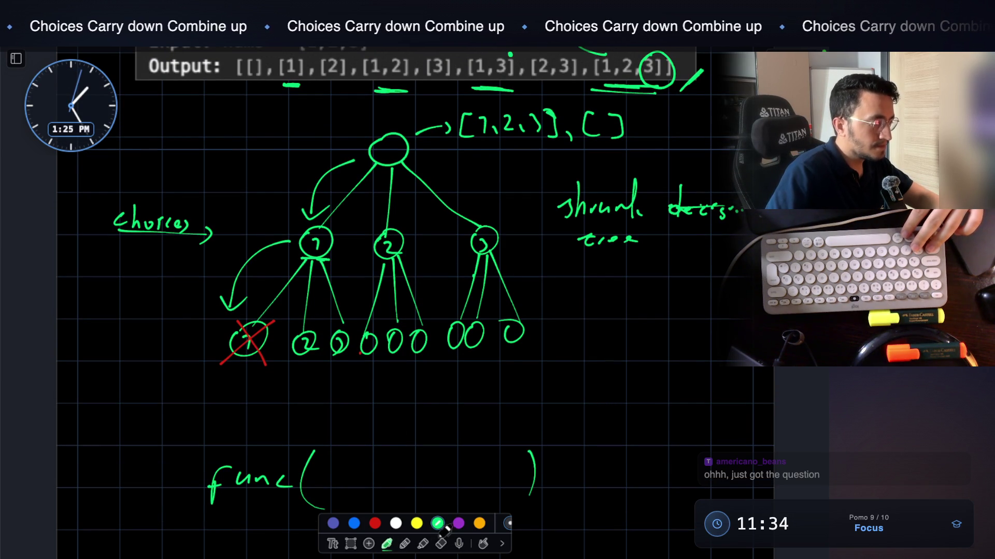
left_click(441, 544)
left_click_drag(290, 244, 233, 303)
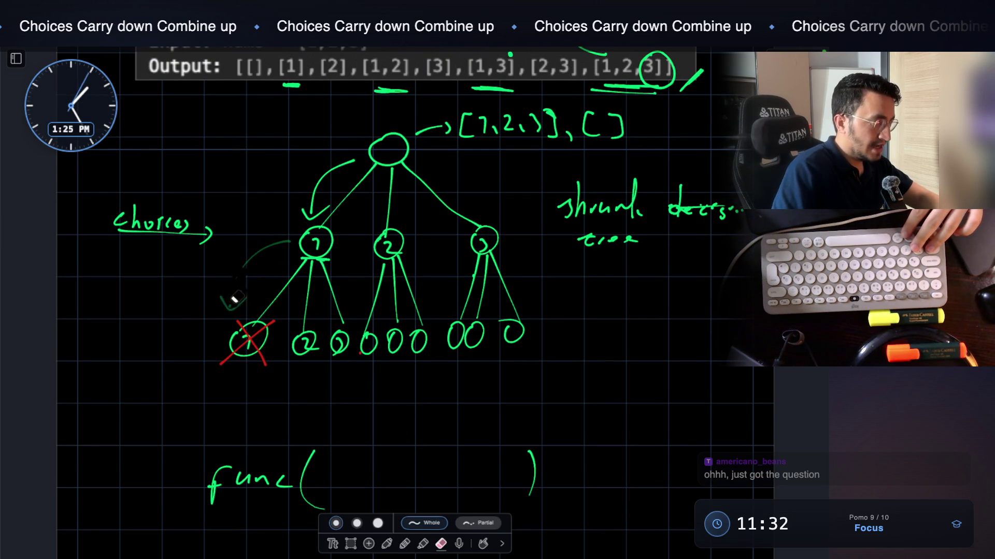
left_click_drag(311, 194, 314, 209)
left_click(315, 209)
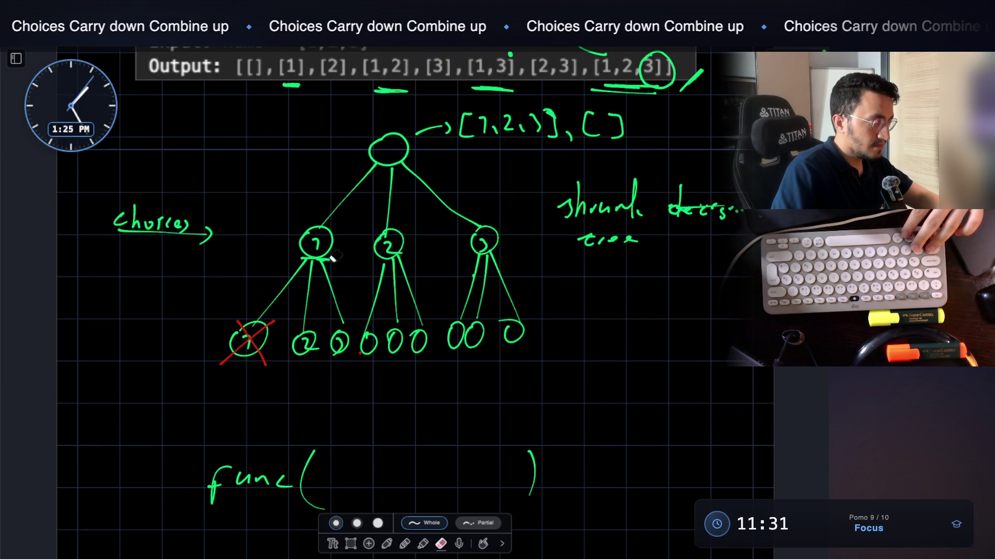
left_click(387, 544)
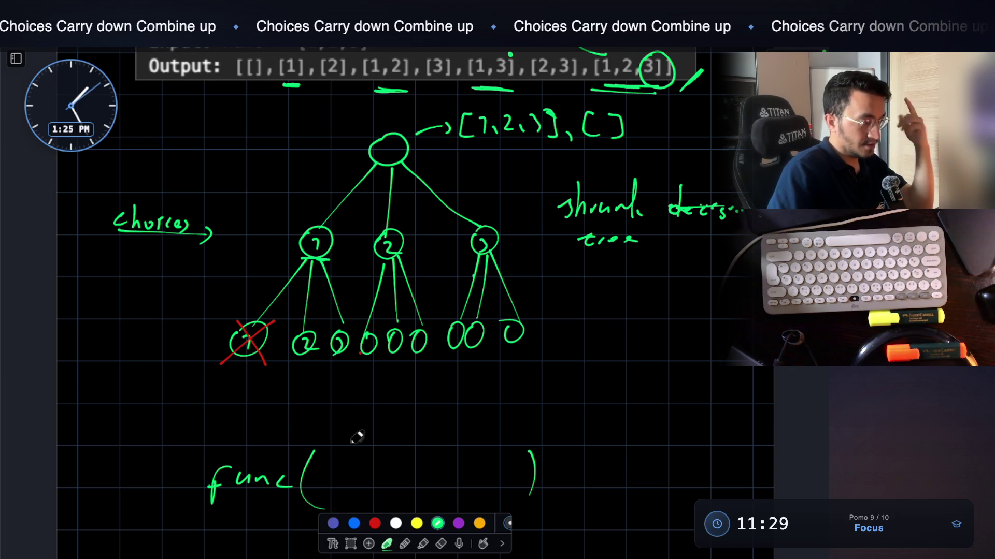
mouse_move(307, 193)
left_mouse_down()
mouse_move(346, 159)
mouse_move(342, 181)
left_mouse_up()
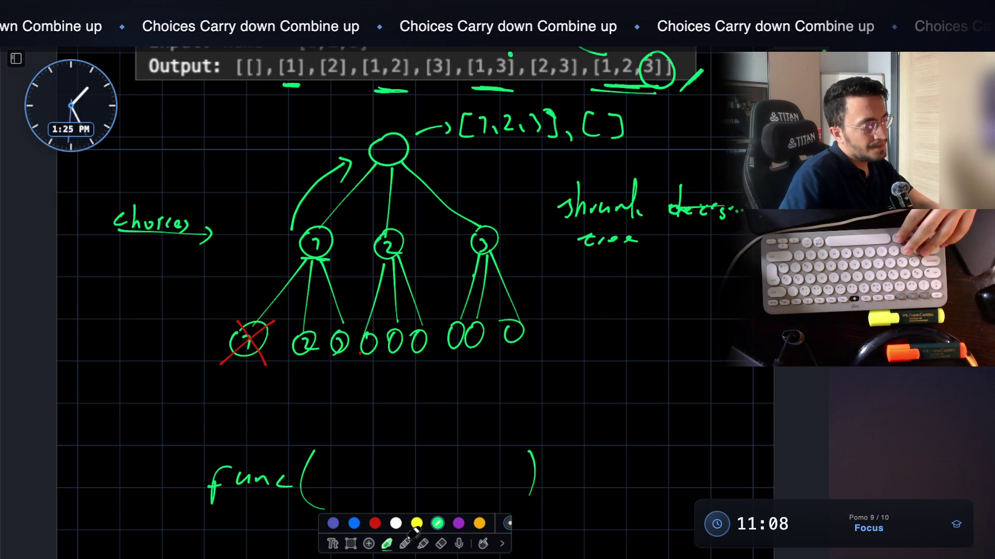
left_click(440, 541)
Erase the arc, then circle the 2 leaf and draw an arrow to it from node 1
left_click_drag(321, 170, 352, 169)
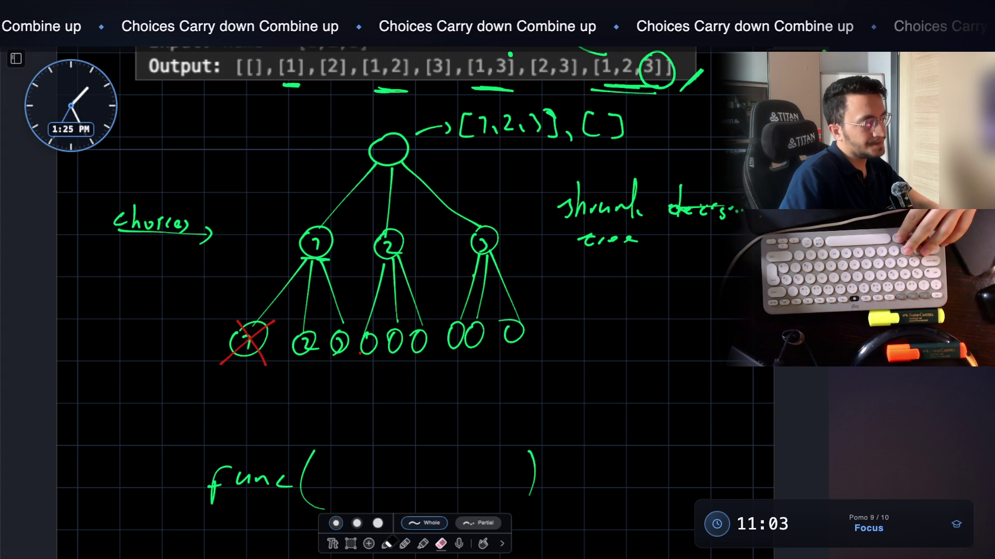
left_click(387, 543)
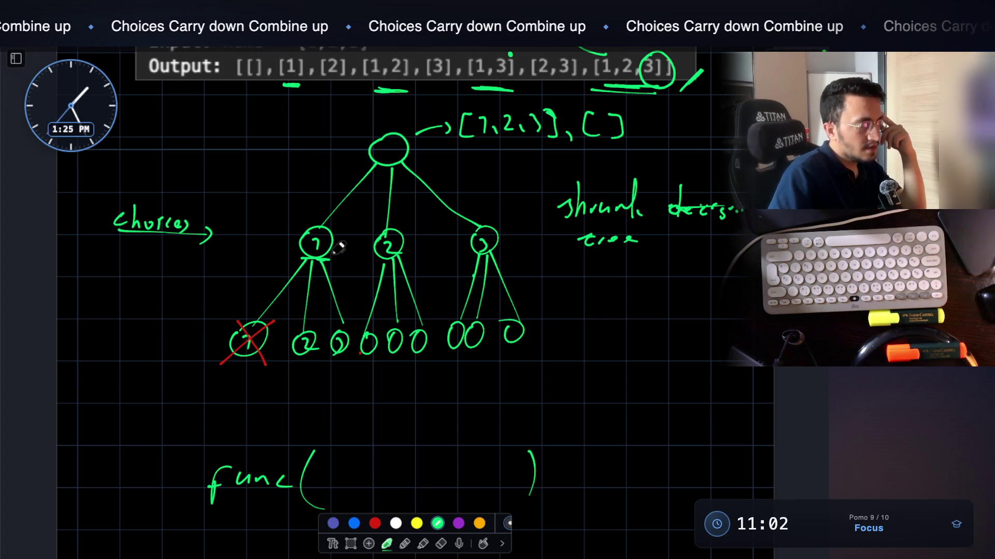
mouse_move(310, 328)
left_mouse_down()
mouse_move(316, 350)
mouse_move(311, 331)
left_mouse_up()
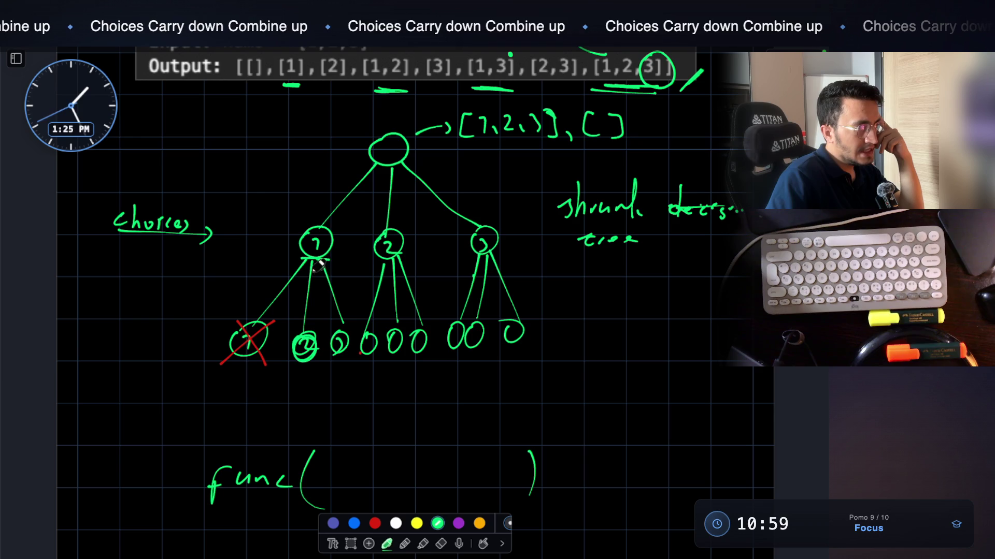
mouse_move(309, 267)
left_mouse_down()
mouse_move(294, 325)
mouse_move(305, 318)
left_mouse_up()
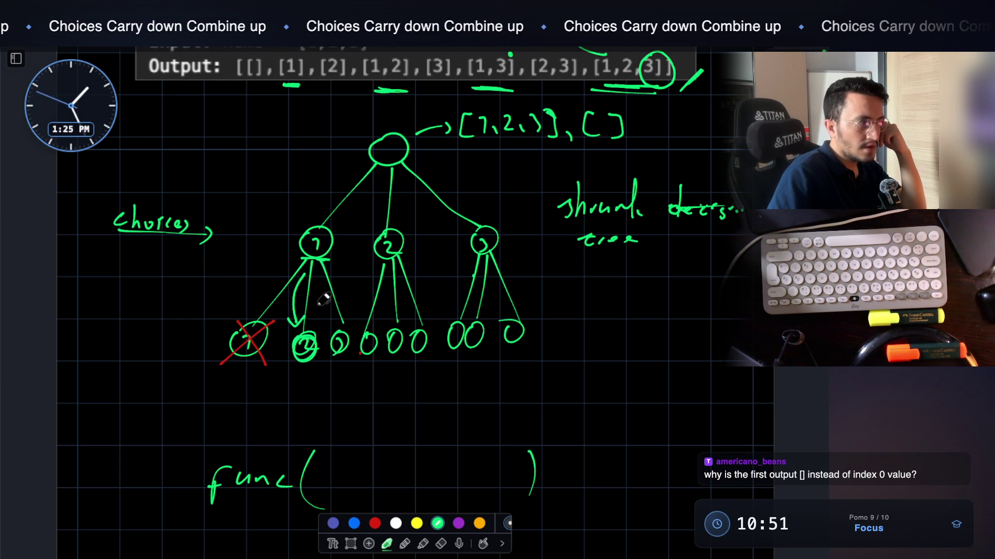
Point an arrow at the root, write [] inside it, and write func([]) right of the tree
mouse_move(312, 154)
left_mouse_down()
mouse_move(353, 154)
mouse_move(340, 170)
left_mouse_up()
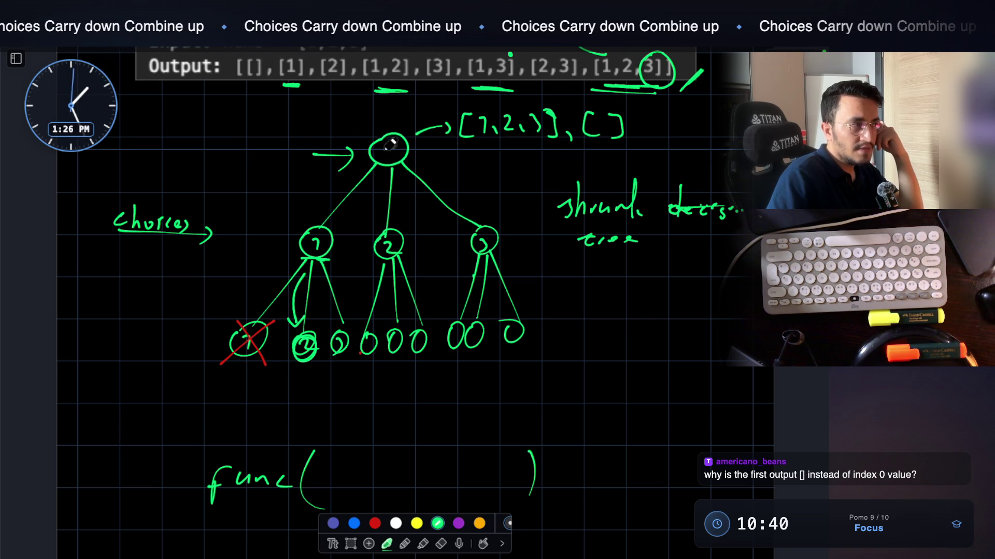
left_click_drag(400, 146, 397, 159)
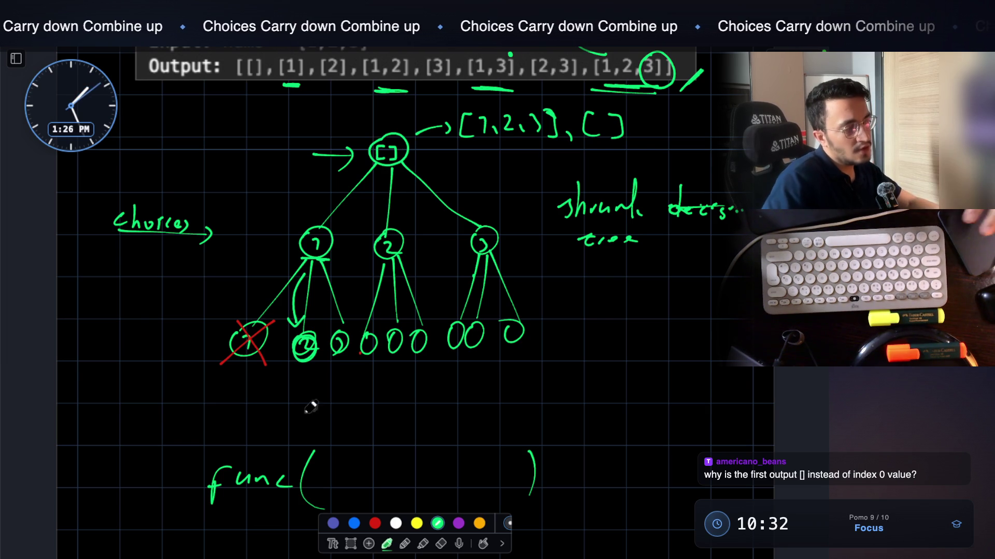
mouse_move(591, 310)
left_mouse_down()
mouse_move(587, 331)
mouse_move(611, 318)
mouse_move(654, 329)
mouse_move(692, 322)
mouse_move(695, 339)
left_mouse_up()
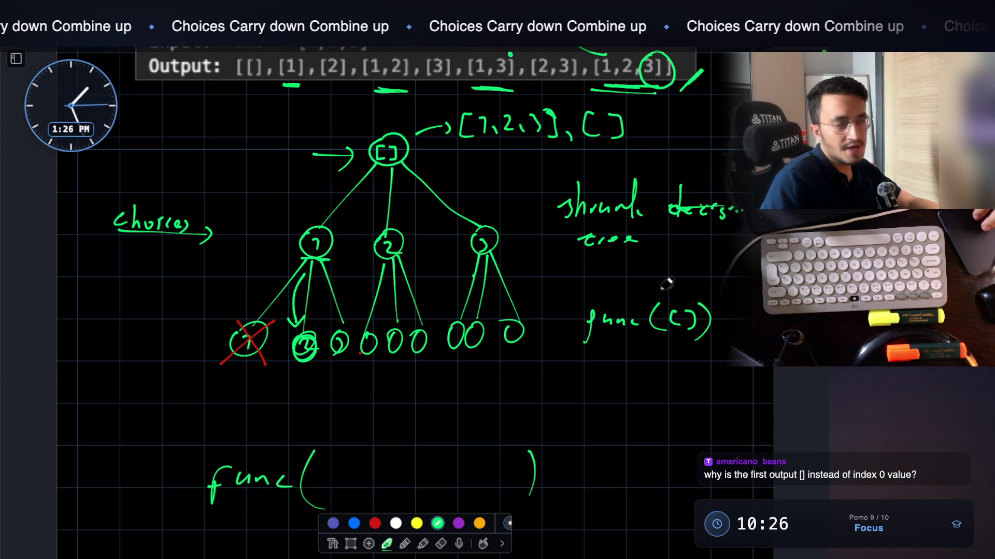
scroll(415, 164, "up", 1)
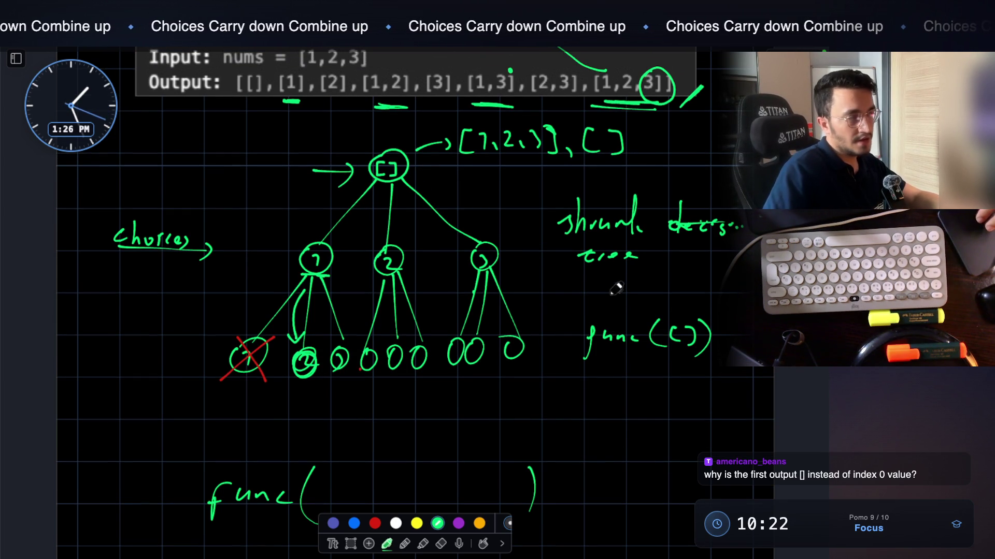
Write 'Preorder' at the left between the func lines, after undoing a trial divider line
scroll(492, 223, "down", 1)
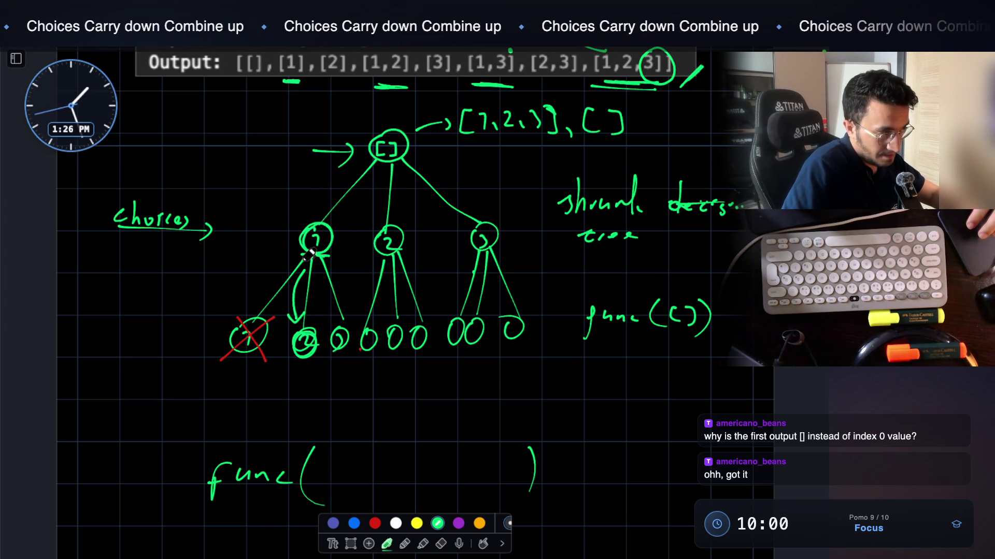
scroll(373, 360, "down", 5)
scroll(373, 360, "down", 2)
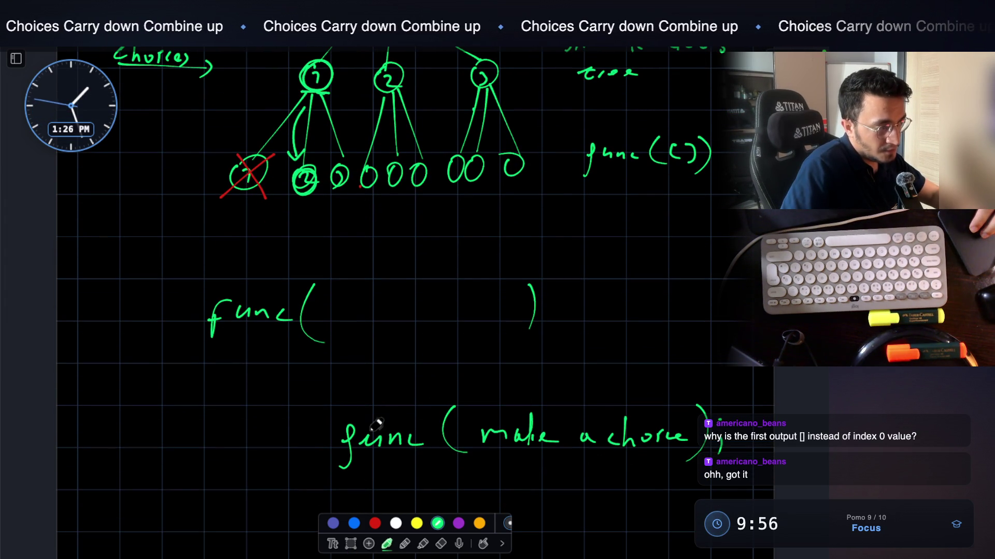
mouse_move(207, 382)
left_mouse_down()
mouse_move(494, 387)
mouse_move(668, 378)
left_mouse_up()
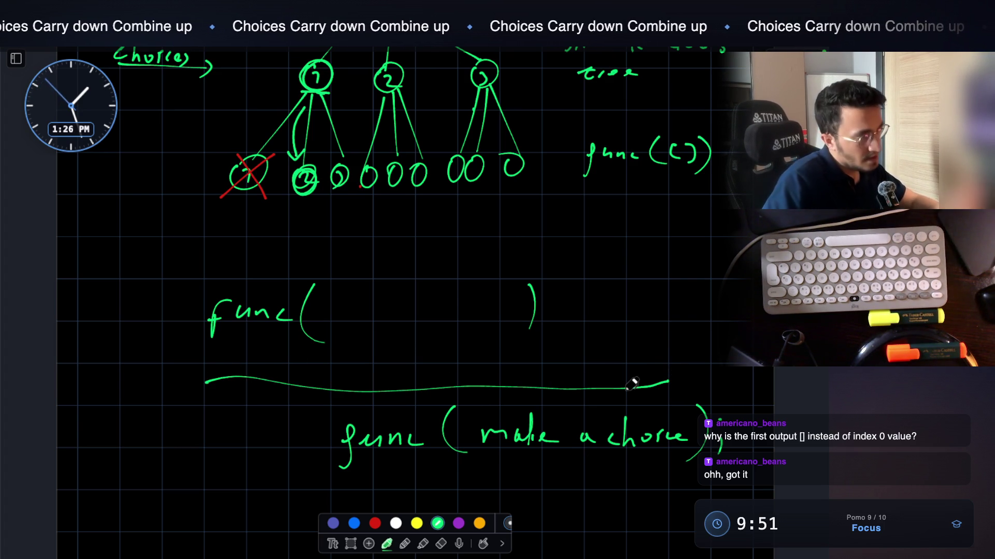
key("ctrl+z")
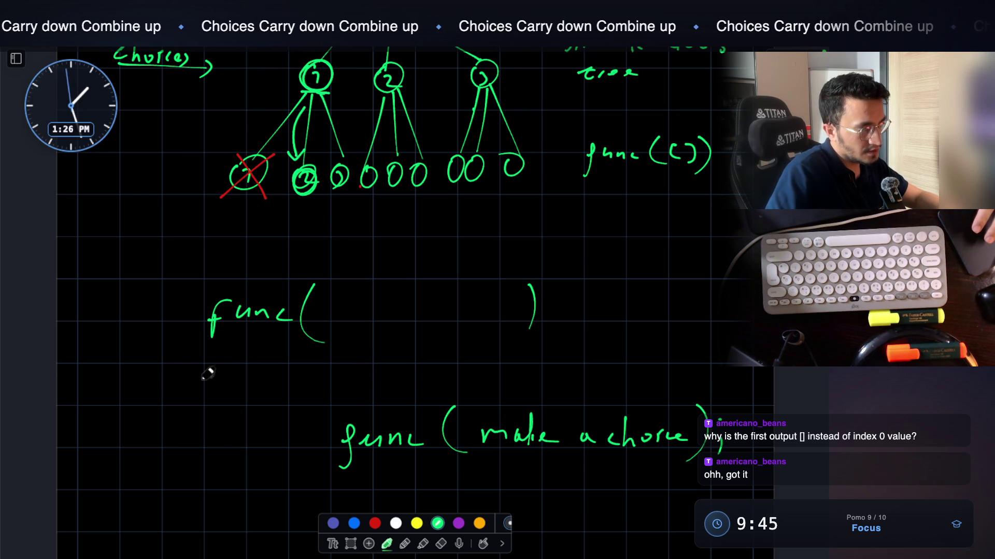
mouse_move(74, 378)
left_mouse_down()
mouse_move(78, 389)
mouse_move(110, 387)
left_mouse_up()
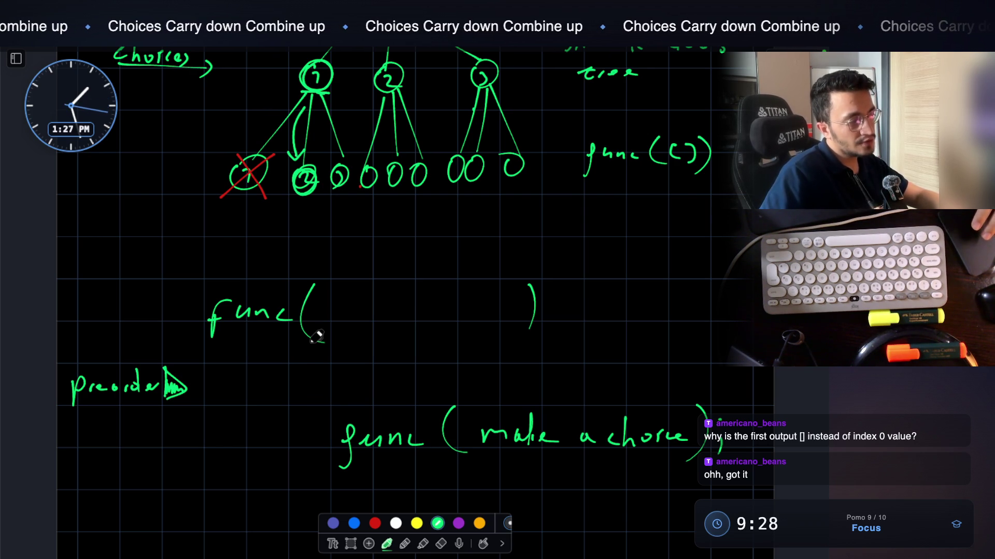
Fill in the empty func( ) so it reads func([1])
scroll(317, 337, "up", 2)
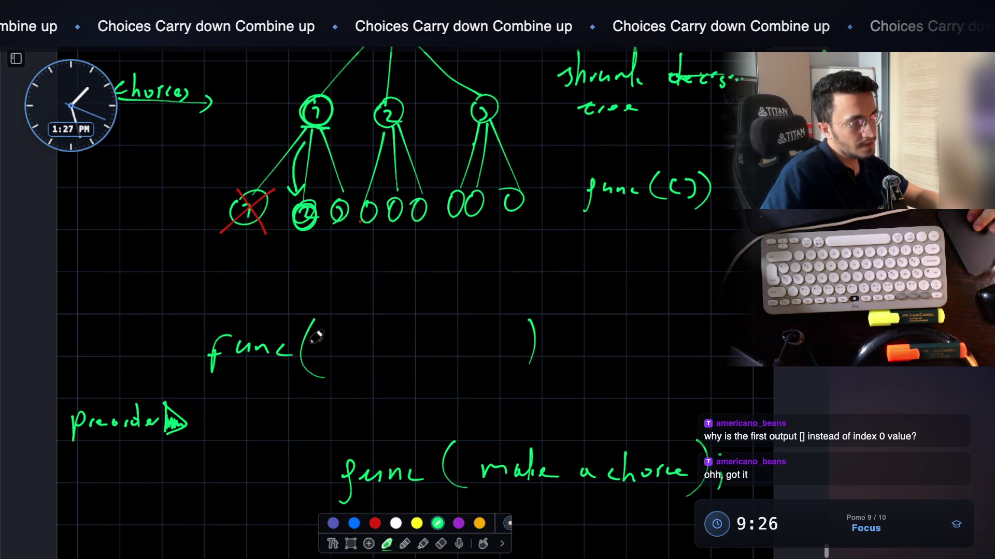
scroll(316, 336, "up", 2)
scroll(316, 337, "up", 1)
scroll(315, 337, "down", 2)
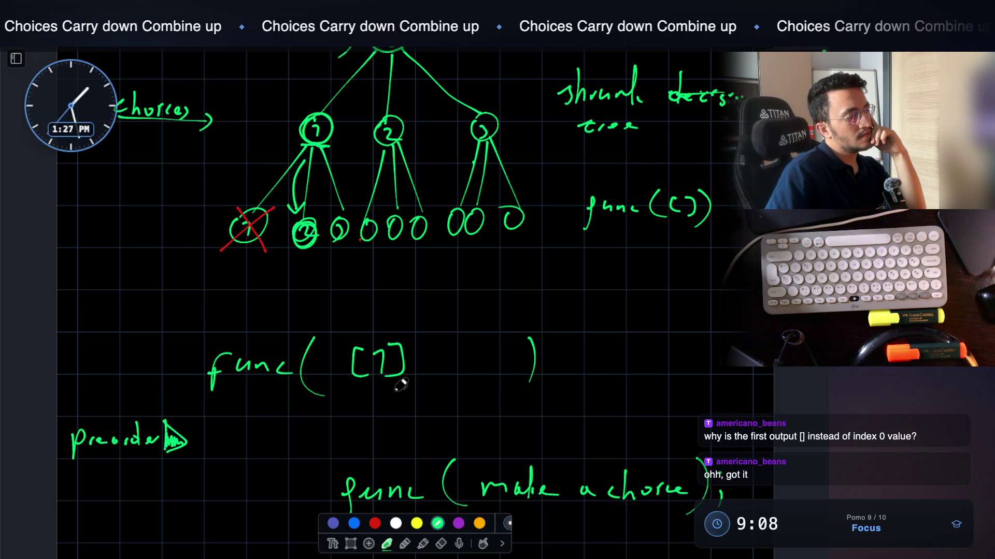
mouse_move(299, 430)
left_mouse_down()
mouse_move(366, 409)
mouse_move(410, 424)
mouse_move(290, 441)
mouse_move(394, 414)
left_mouse_up()
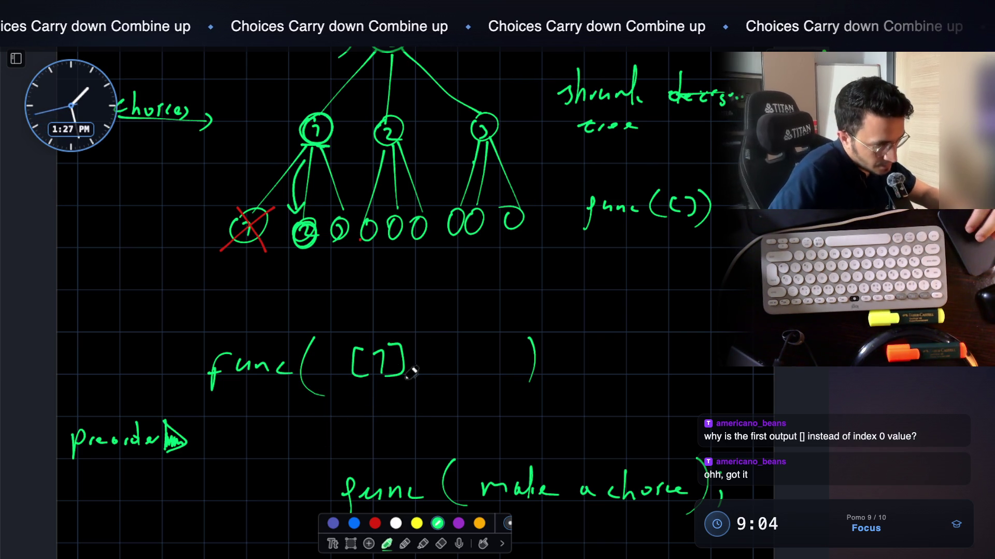
Handwrite a short label ending in 'F.' below the tree, left of the func line
scroll(439, 346, "up", 2)
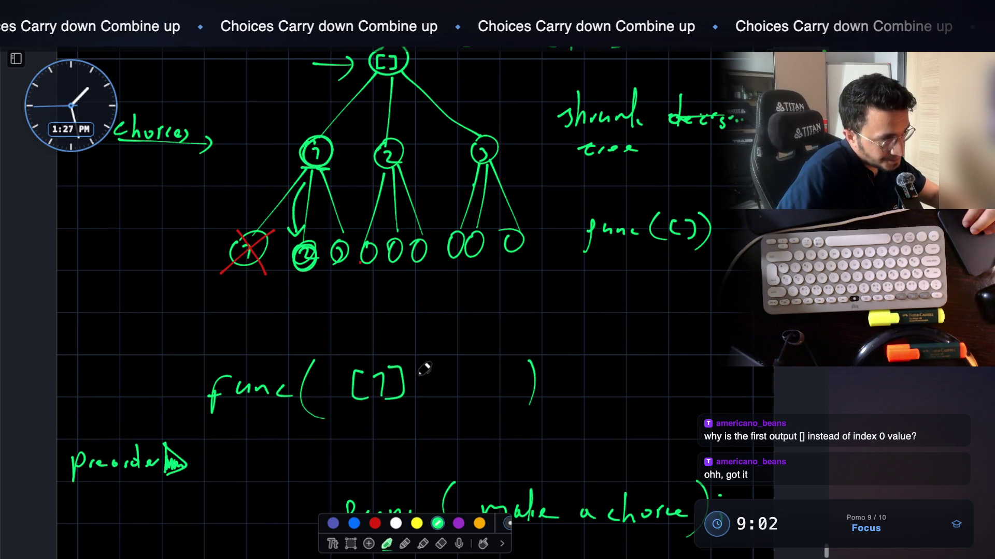
scroll(423, 362, "up", 2)
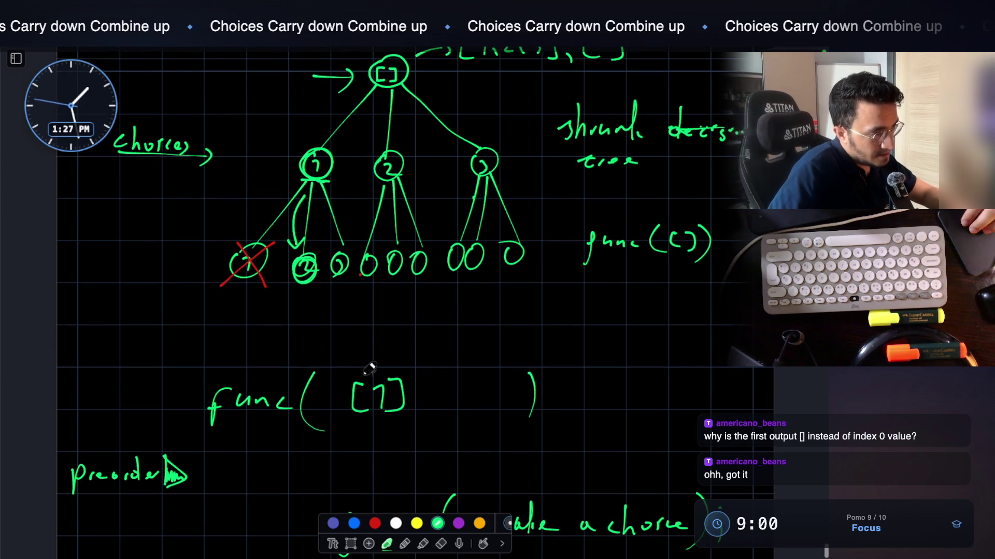
scroll(373, 386, "down", 5)
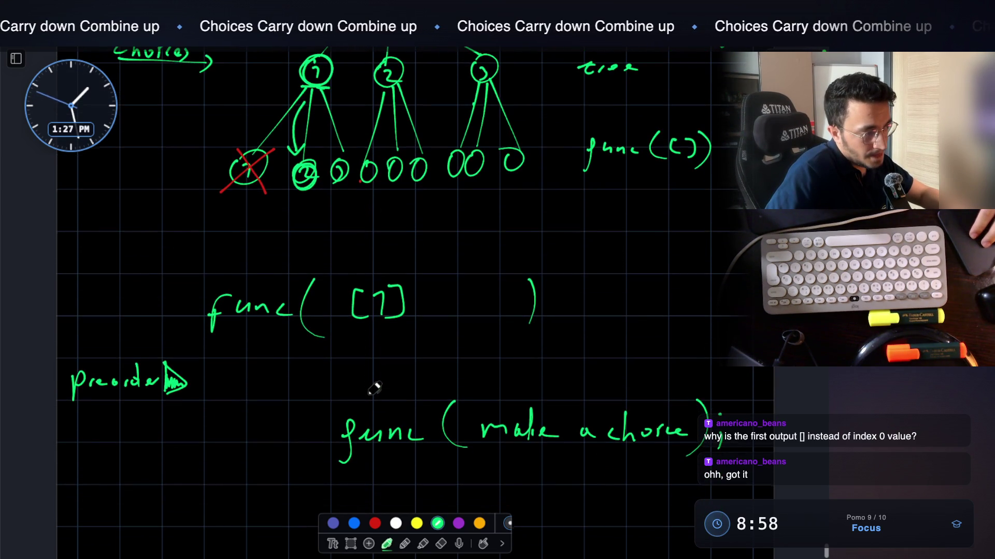
scroll(374, 386, "up", 3)
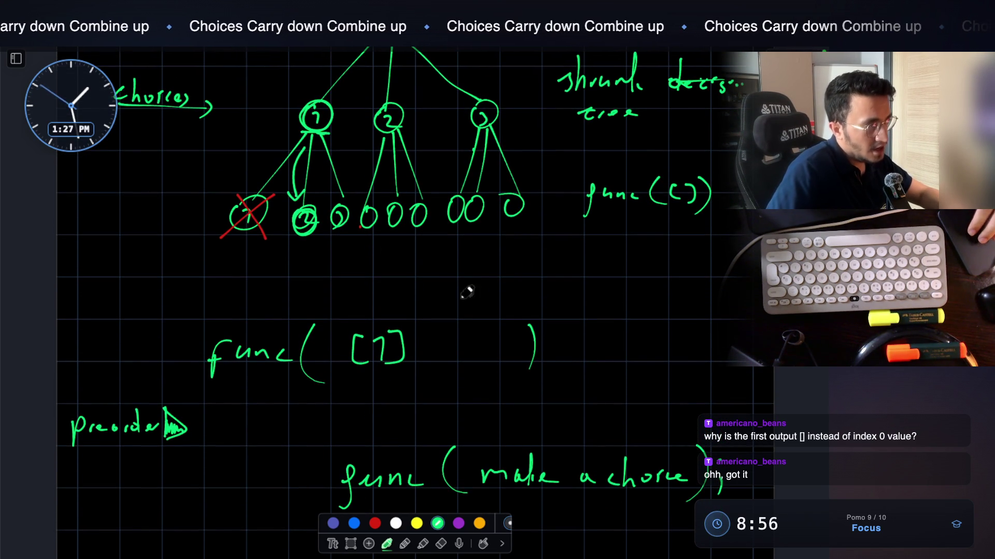
scroll(467, 288, "up", 4)
scroll(340, 179, "up", 1)
mouse_move(116, 360)
left_mouse_down()
mouse_move(158, 358)
mouse_move(179, 369)
mouse_move(212, 340)
mouse_move(206, 354)
left_mouse_up()
left_click(216, 367)
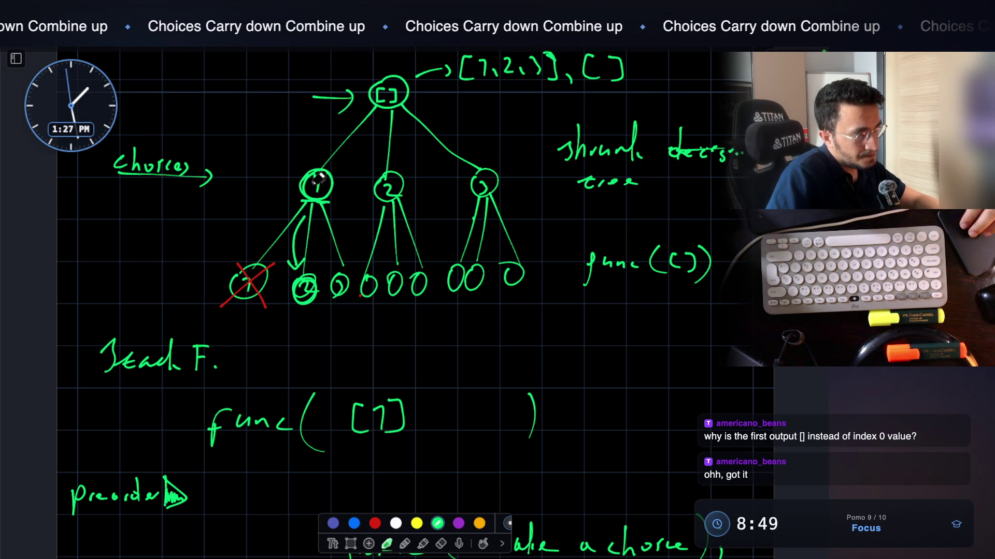
Underline the second leaf node under node 1
scroll(317, 188, "down", 3)
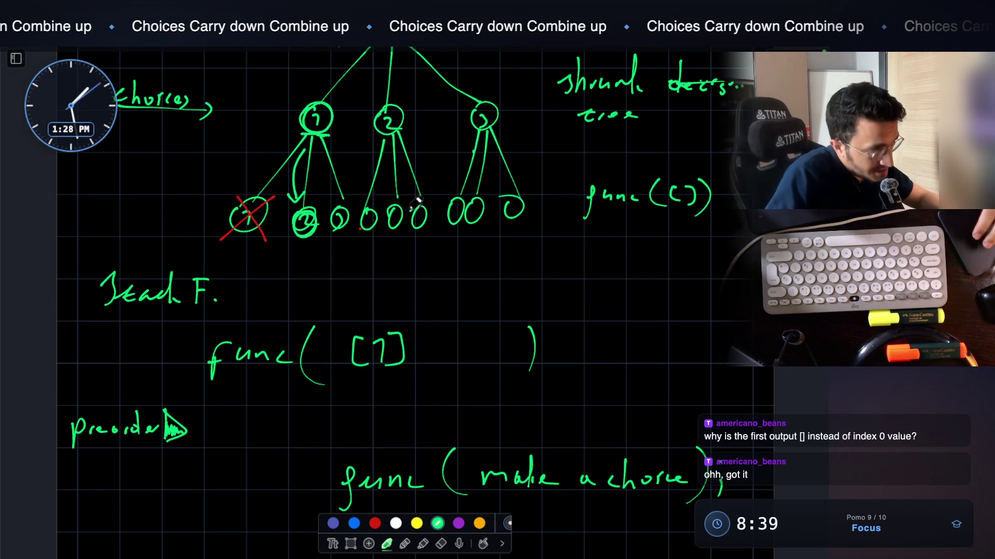
scroll(418, 201, "up", 3)
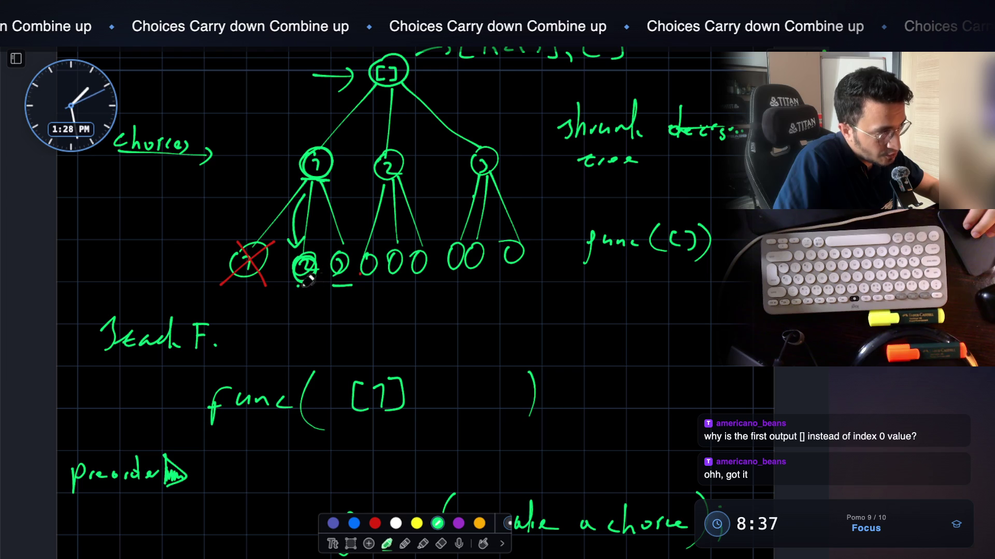
left_click_drag(298, 287, 317, 286)
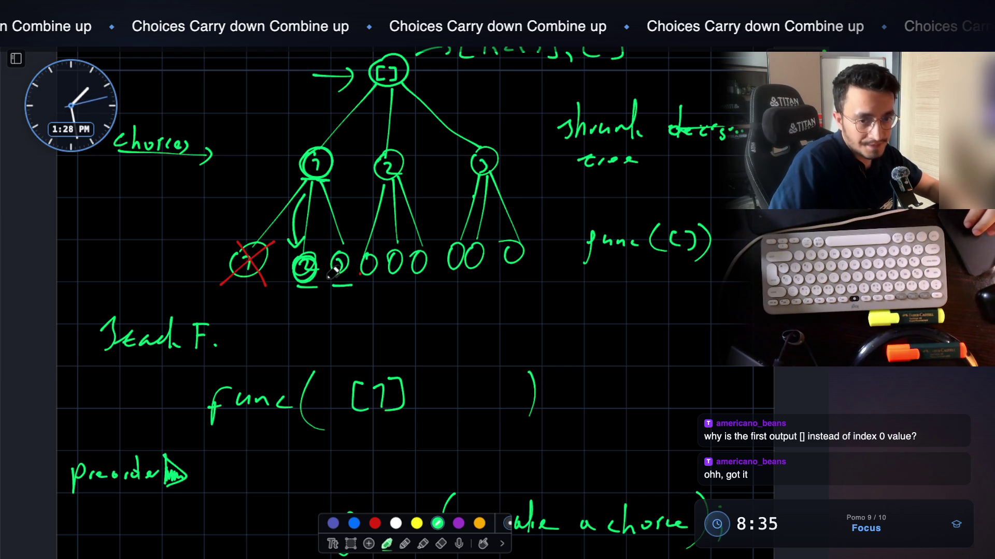
scroll(440, 332, "down", 1)
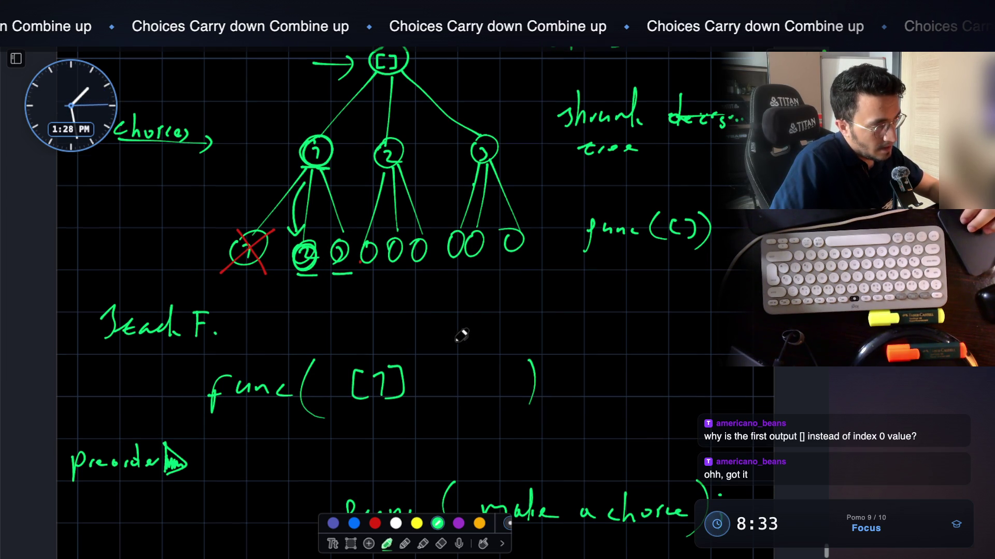
scroll(461, 335, "down", 2)
Move the [1] aside and complete the lines as for(curr : 2,3) and append(curr);
left_click(437, 343)
left_click(350, 543)
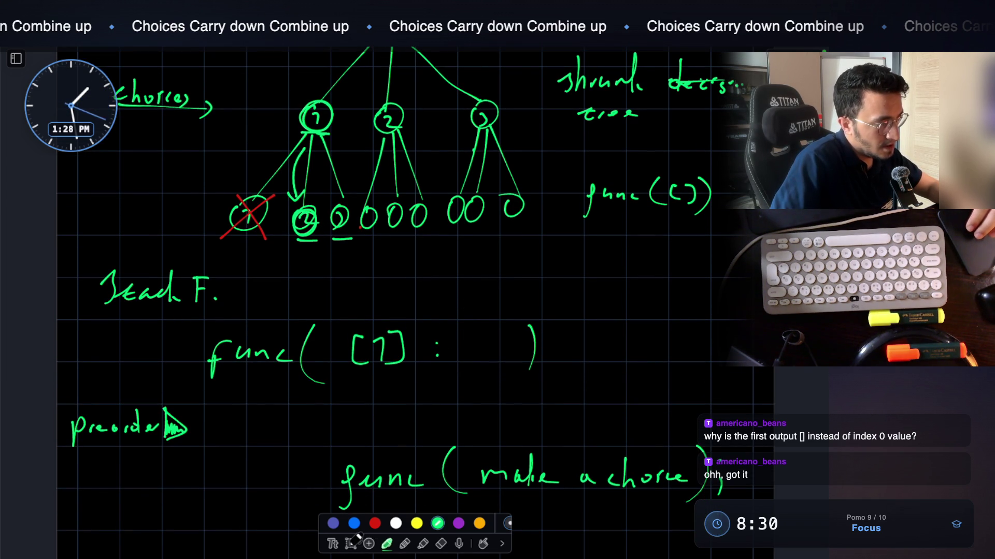
mouse_move(345, 322)
left_mouse_down()
mouse_move(417, 381)
mouse_move(616, 345)
left_mouse_up()
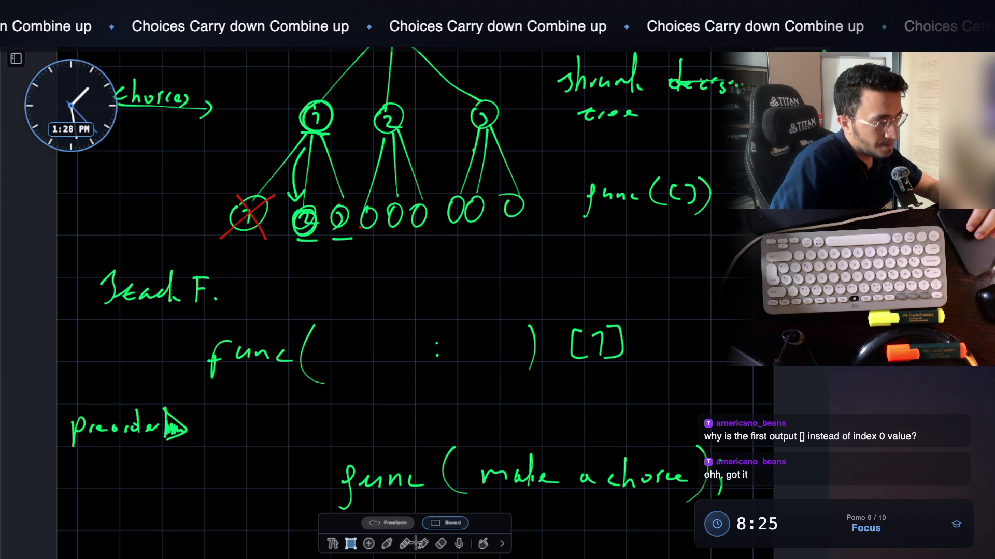
left_click(387, 544)
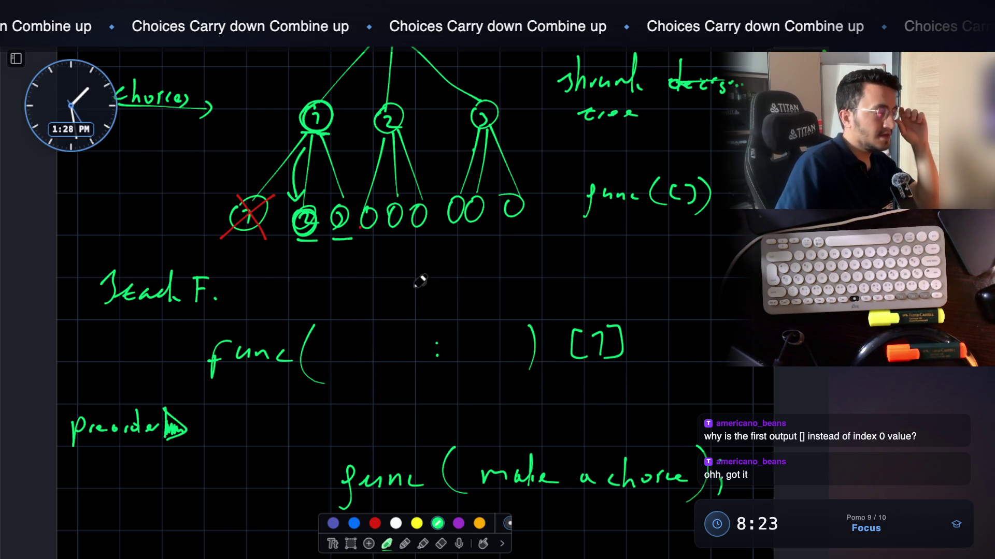
left_click_drag(475, 350, 473, 362)
mouse_move(484, 332)
left_mouse_down()
mouse_move(497, 338)
mouse_move(484, 363)
left_mouse_up()
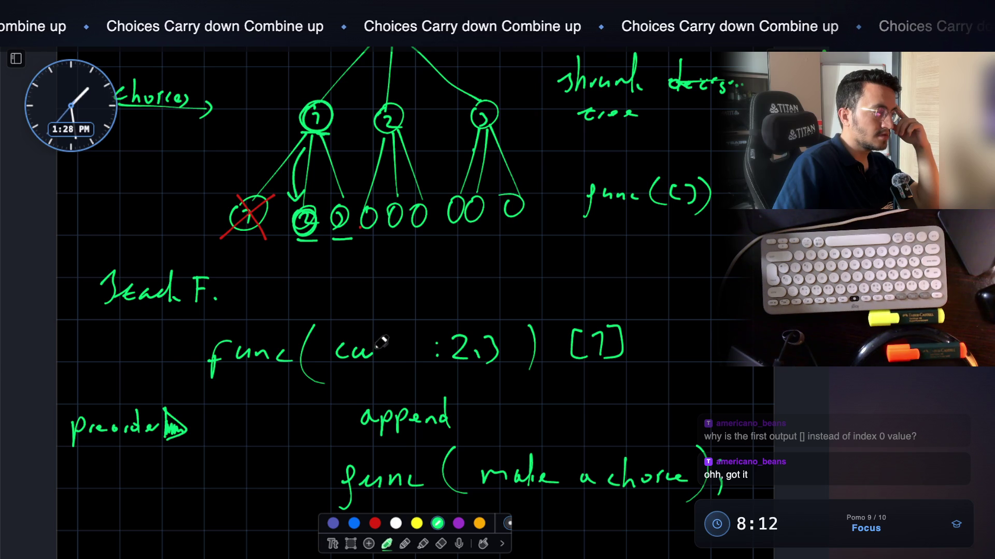
left_click_drag(395, 342, 402, 346)
mouse_move(471, 398)
left_mouse_down()
mouse_move(466, 414)
mouse_move(584, 406)
mouse_move(545, 426)
mouse_move(560, 429)
left_mouse_up()
key("ctrl+z")
key("ctrl+z")
left_click(563, 414)
Underline the [1] and replace the handwritten func with for
left_click_drag(571, 374, 625, 374)
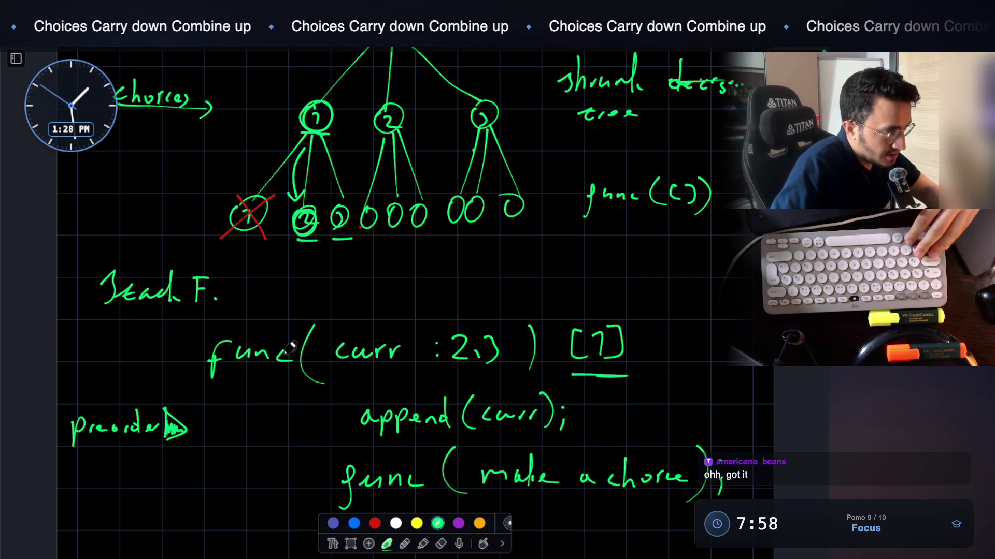
left_click(350, 544)
left_click_drag(194, 332, 298, 389)
key("BackSpace")
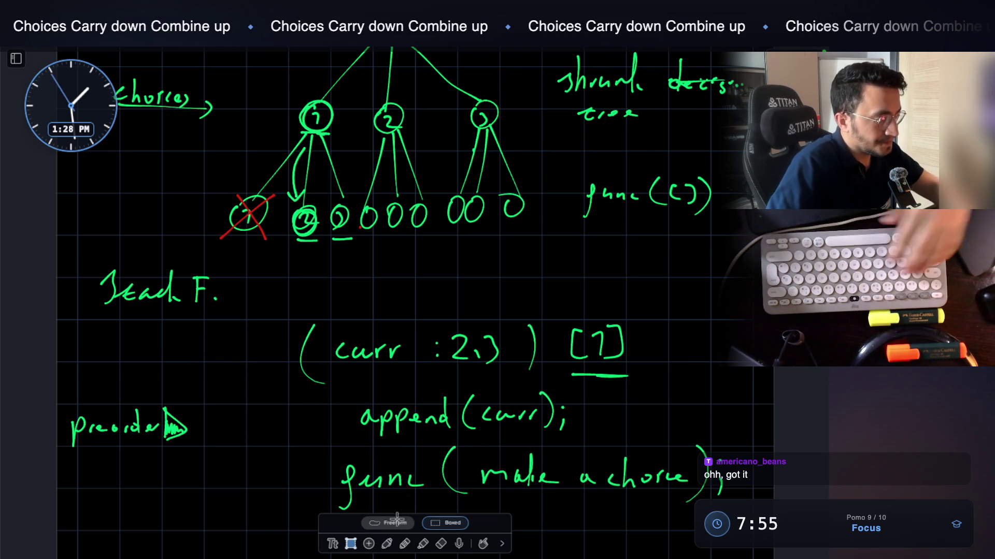
key("p")
left_click_drag(225, 342, 211, 377)
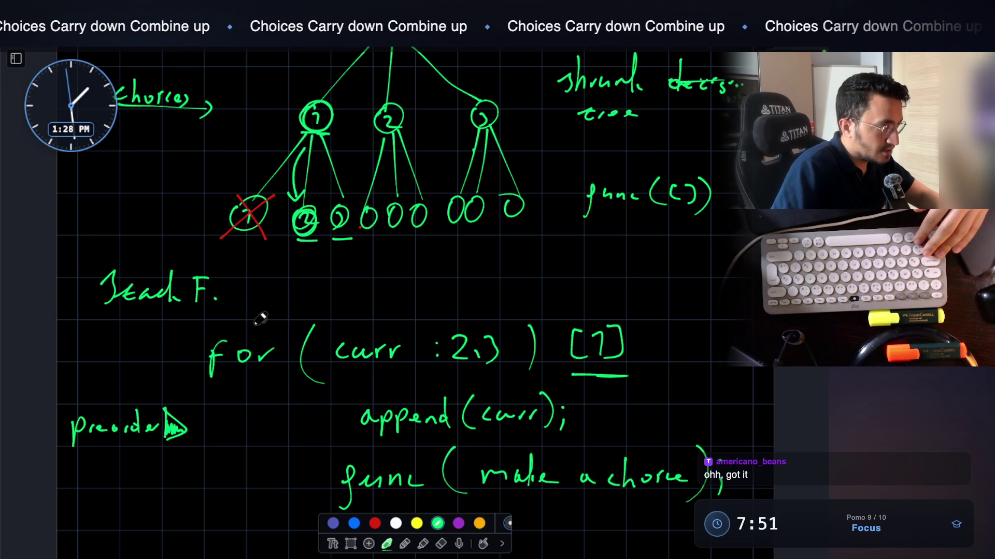
Move the short label up beside the tree and write func( ) above the for line
left_click(352, 542)
mouse_move(82, 261)
left_mouse_down()
mouse_move(234, 317)
mouse_move(210, 228)
left_mouse_up()
left_click(262, 422)
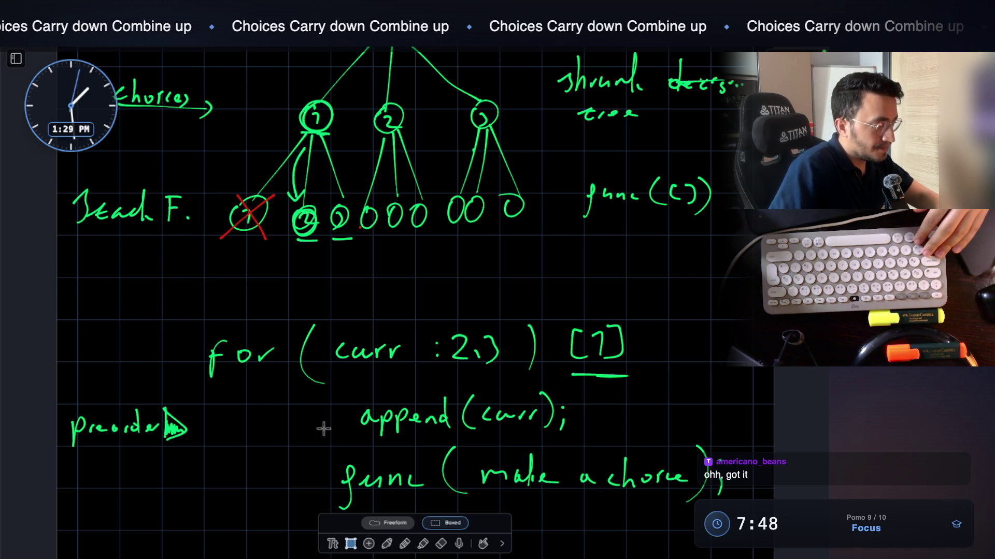
left_click(387, 543)
mouse_move(185, 283)
left_mouse_down()
mouse_move(164, 328)
mouse_move(237, 290)
mouse_move(278, 312)
left_mouse_up()
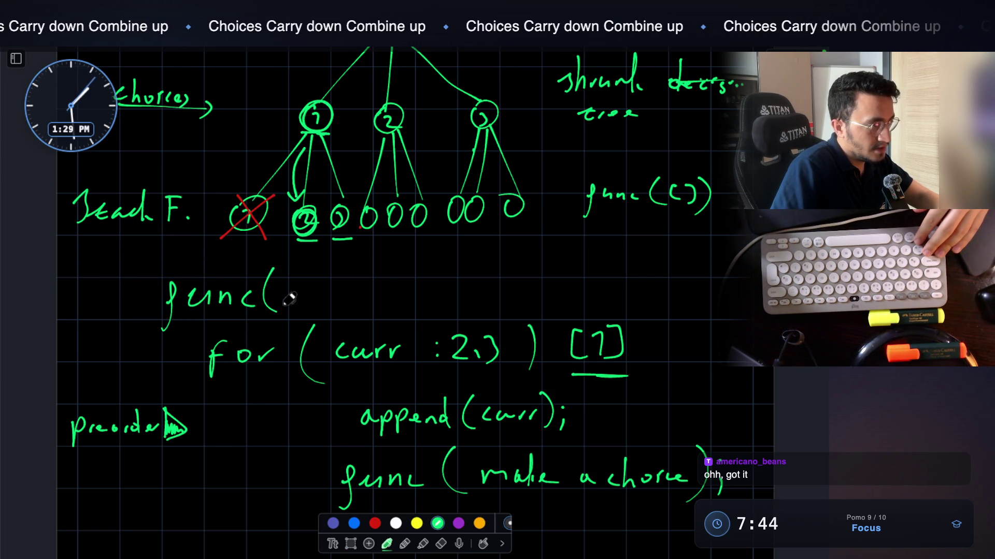
left_click_drag(441, 266, 439, 331)
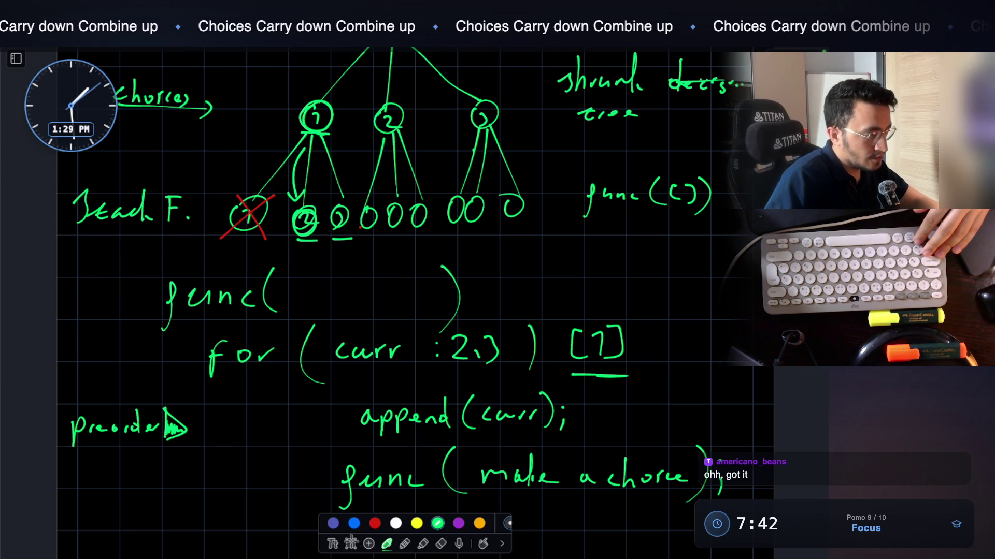
Move the underlined [1] up beside func( ) and double-underline it
left_click(351, 544)
left_click_drag(560, 301, 638, 395)
mouse_move(619, 366)
left_mouse_down()
mouse_move(586, 307)
mouse_move(557, 306)
left_mouse_up()
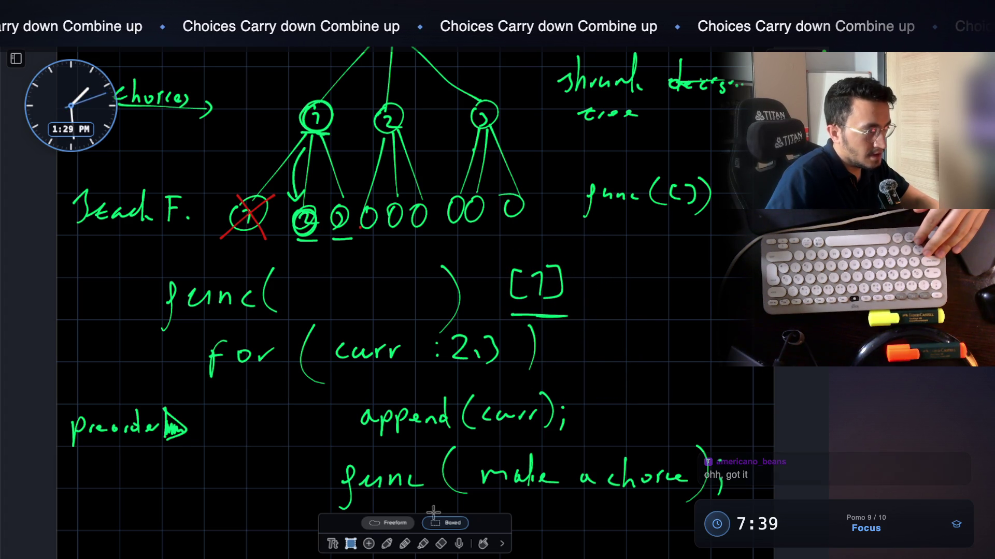
left_click(387, 543)
left_click_drag(508, 311, 548, 309)
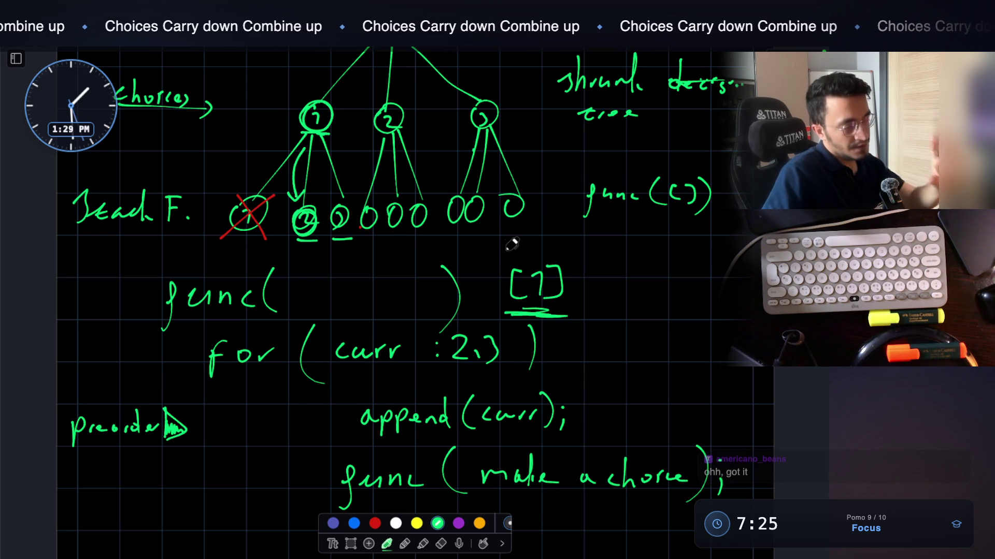
Circle the [1] beside func and make a leaf node's circle bolder
scroll(509, 243, "up", 1)
scroll(509, 242, "up", 1)
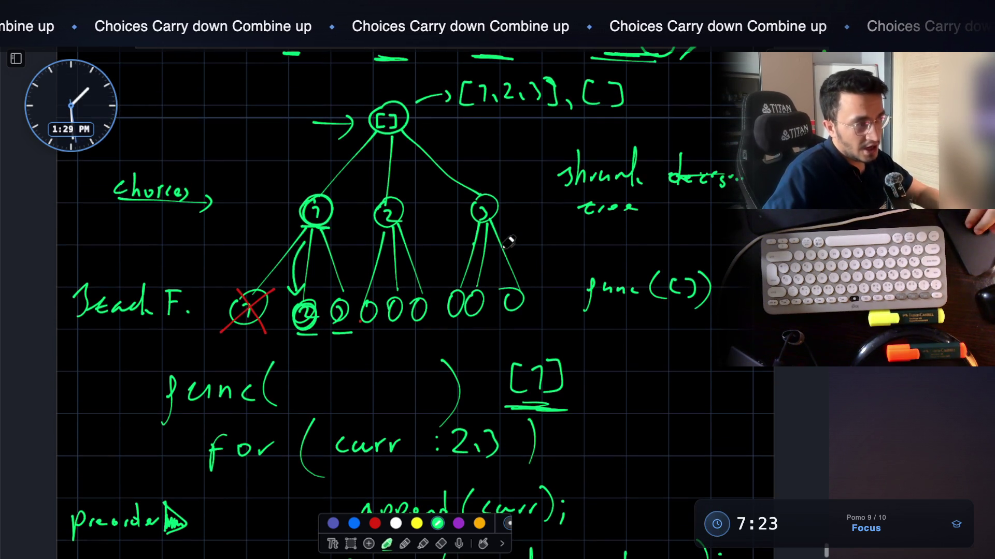
scroll(509, 241, "up", 1)
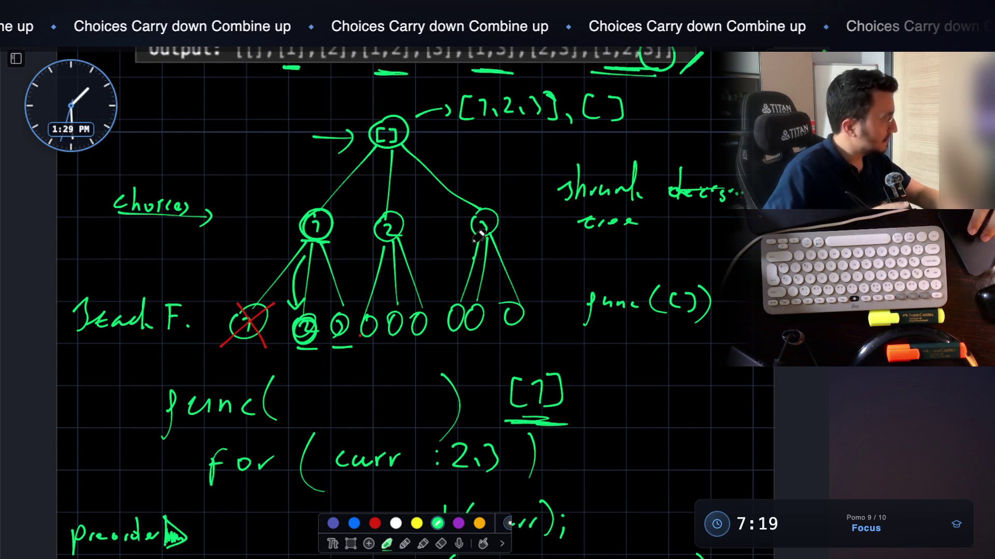
scroll(479, 234, "down", 5)
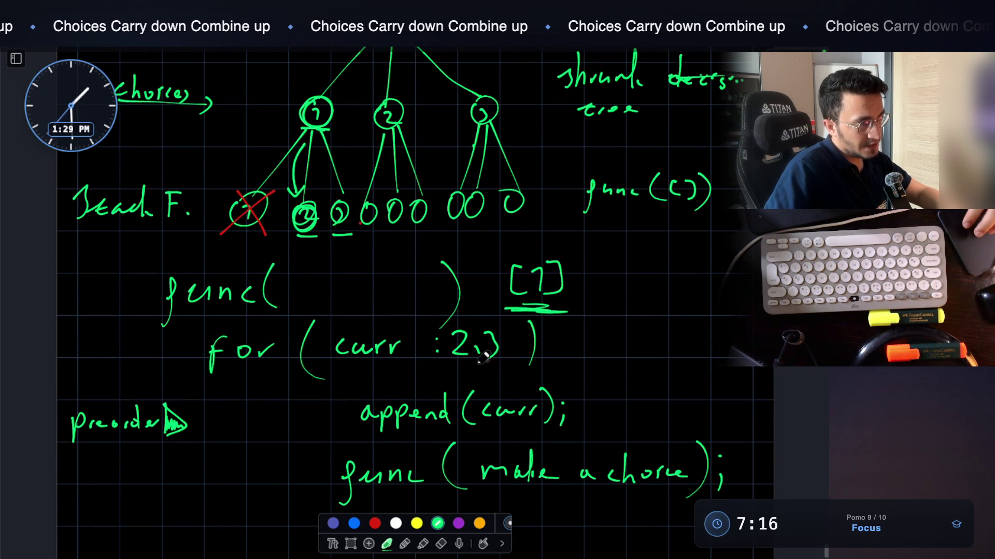
scroll(466, 322, "down", 2)
left_click_drag(289, 385, 307, 385)
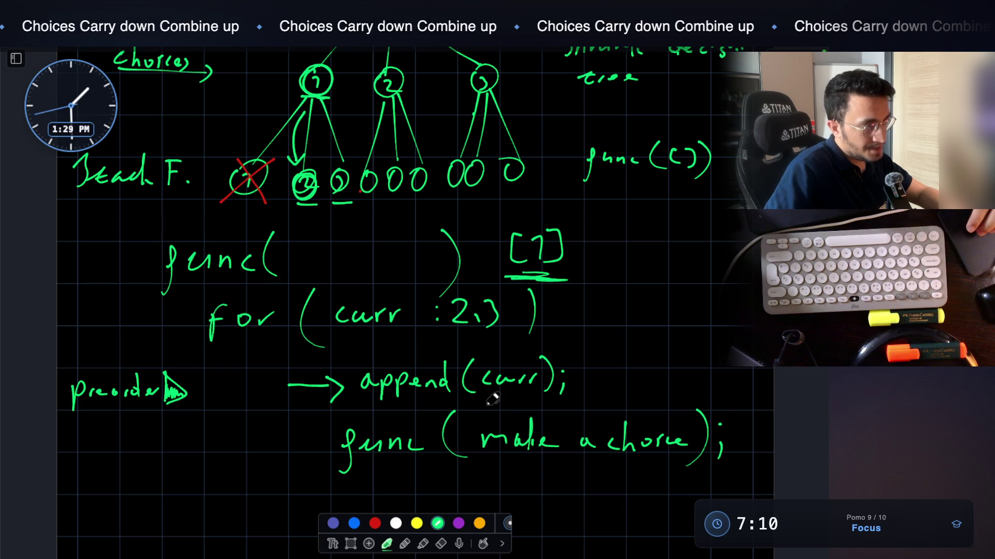
scroll(492, 398, "down", 1)
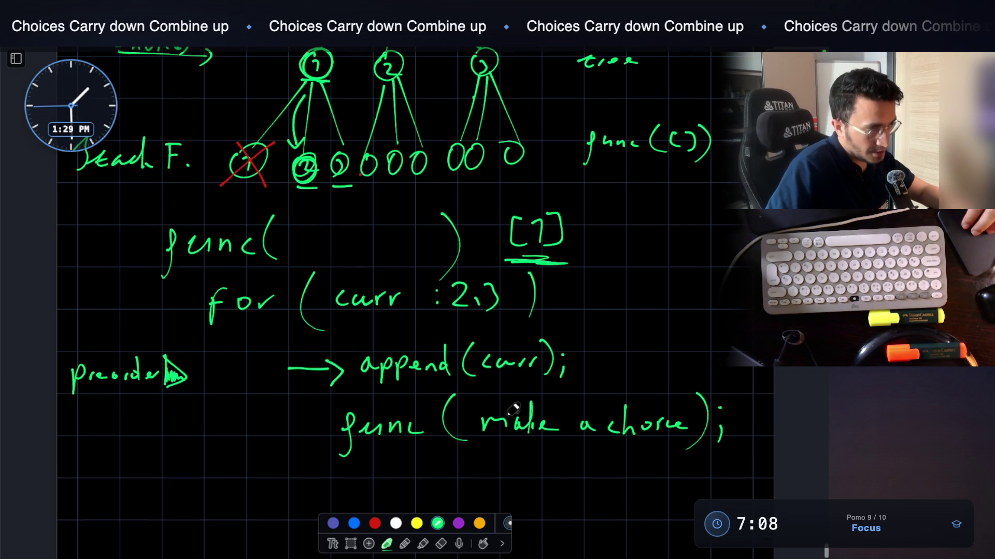
scroll(509, 404, "up", 8)
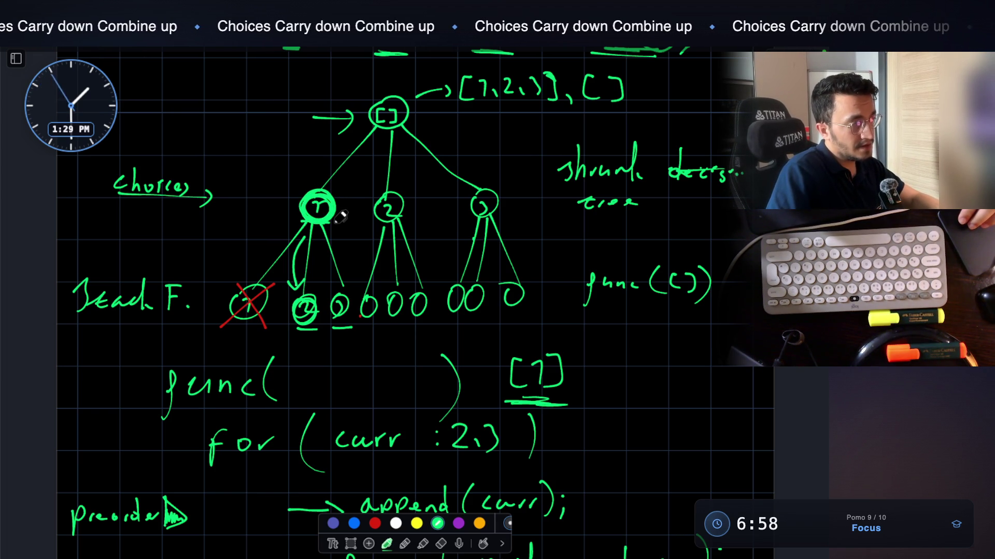
mouse_move(538, 340)
left_mouse_down()
mouse_move(577, 397)
mouse_move(534, 337)
left_mouse_up()
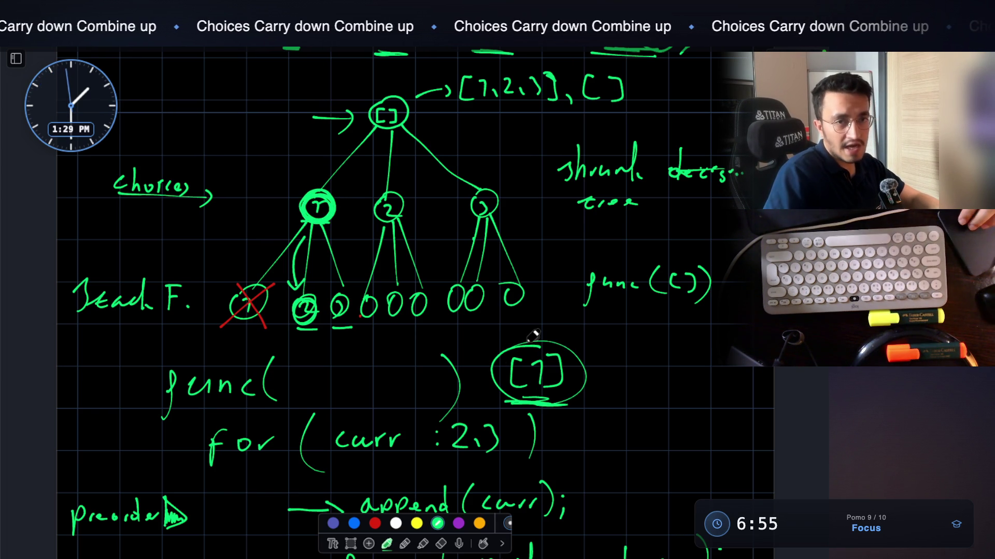
scroll(487, 314, "down", 1)
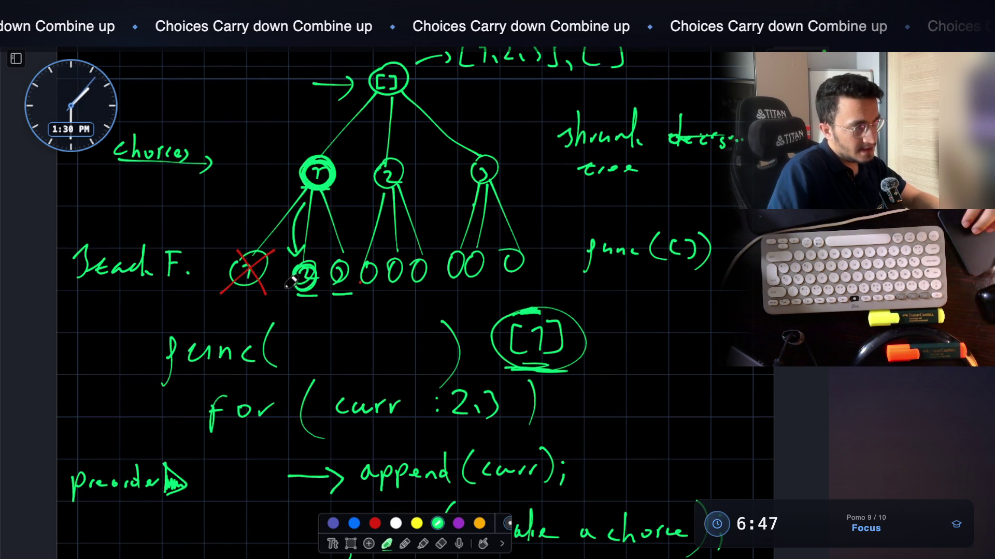
left_click_drag(298, 290, 296, 279)
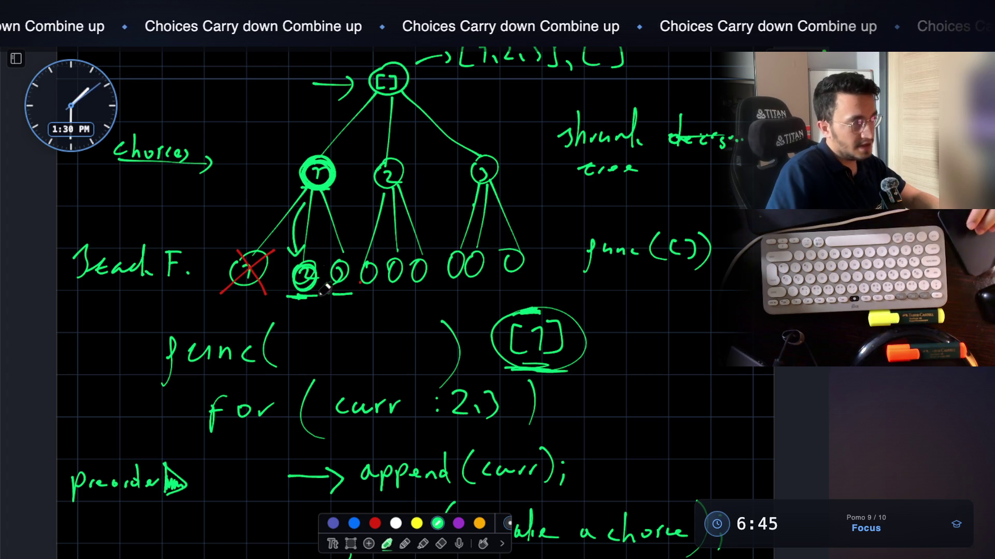
scroll(320, 261, "down", 3)
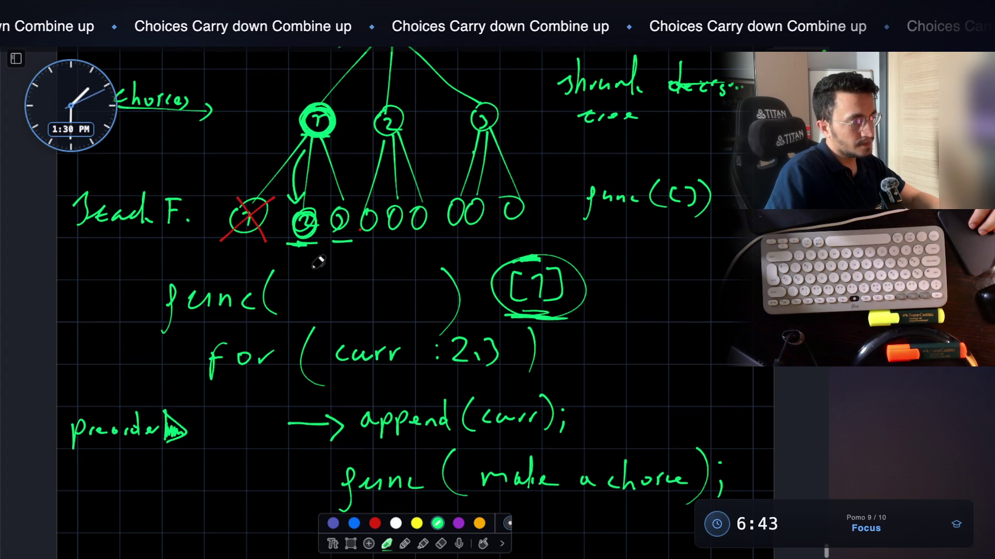
scroll(318, 261, "up", 4)
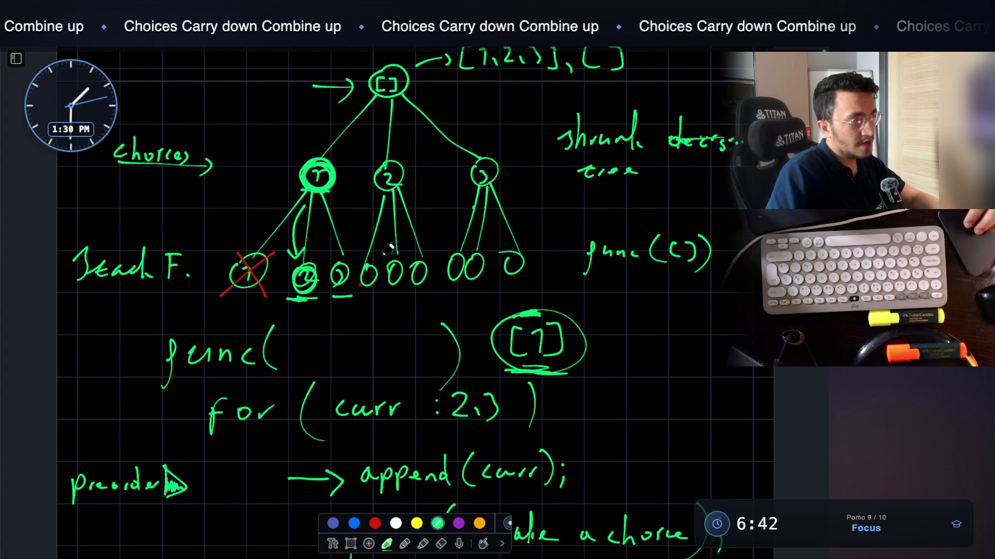
In red, draw an arrow from node 1 to an underlined 'is it preorder?' note
left_click(374, 523)
scroll(283, 259, "up", 5)
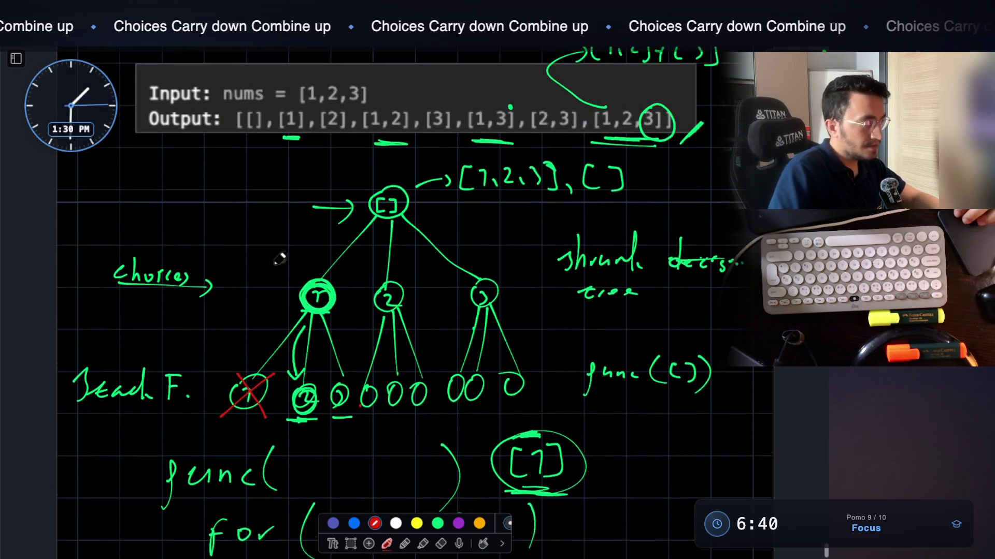
mouse_move(288, 353)
left_mouse_down()
mouse_move(242, 225)
mouse_move(251, 237)
left_mouse_up()
mouse_move(162, 233)
left_mouse_down()
mouse_move(163, 210)
mouse_move(217, 212)
left_mouse_up()
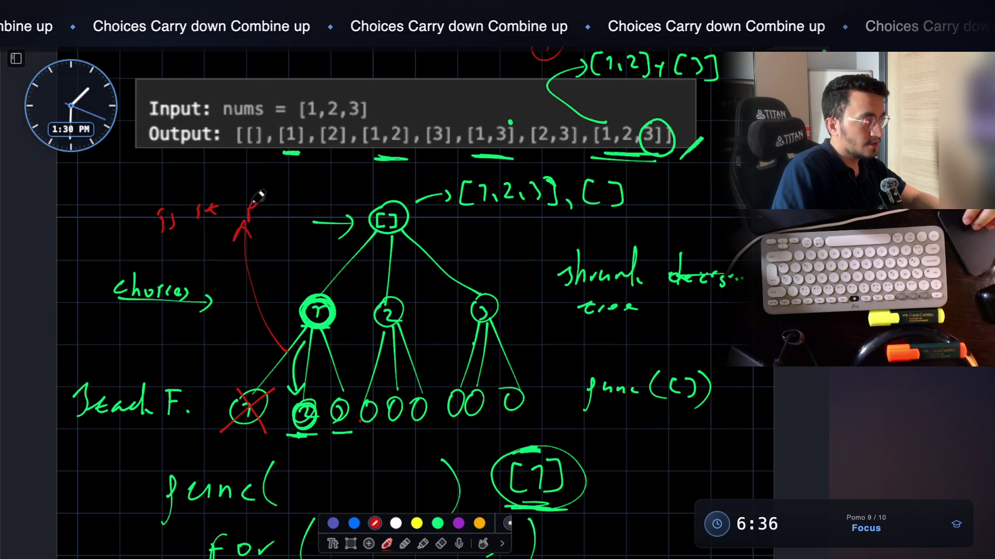
mouse_move(295, 189)
left_mouse_down()
mouse_move(301, 197)
mouse_move(307, 186)
mouse_move(348, 184)
left_mouse_up()
left_click_drag(166, 237, 279, 217)
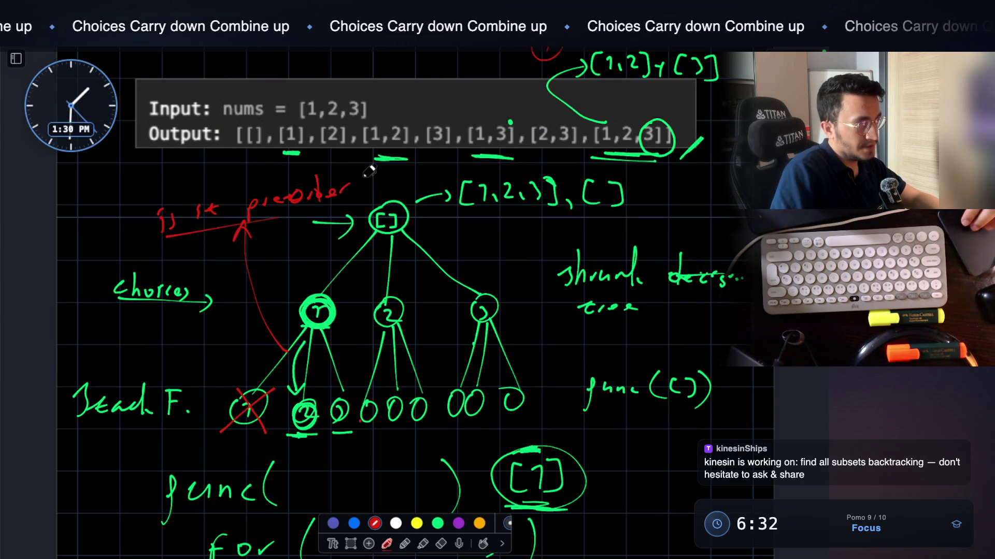
left_click_drag(366, 174, 364, 195)
left_click(438, 524)
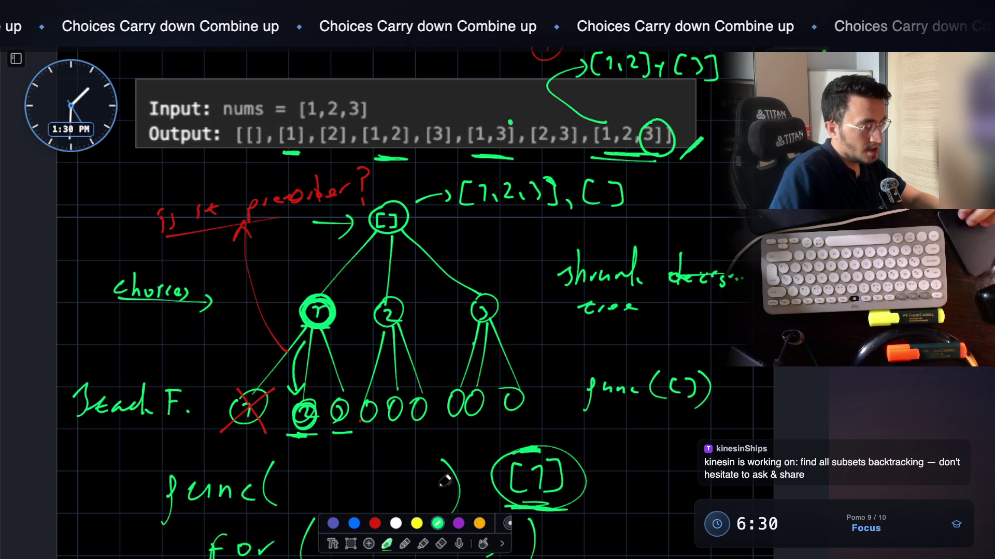
scroll(407, 414, "down", 3)
scroll(407, 414, "down", 3)
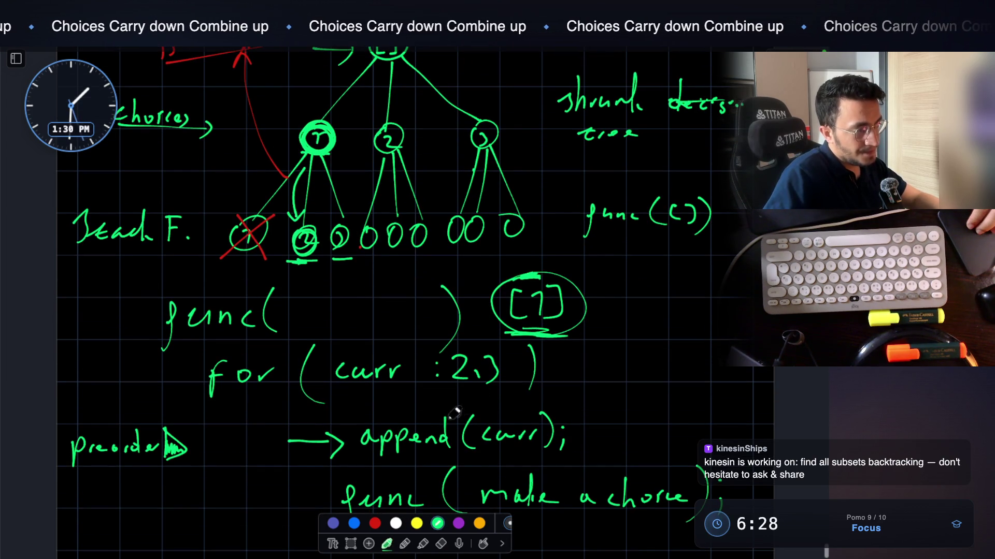
scroll(529, 429, "down", 1)
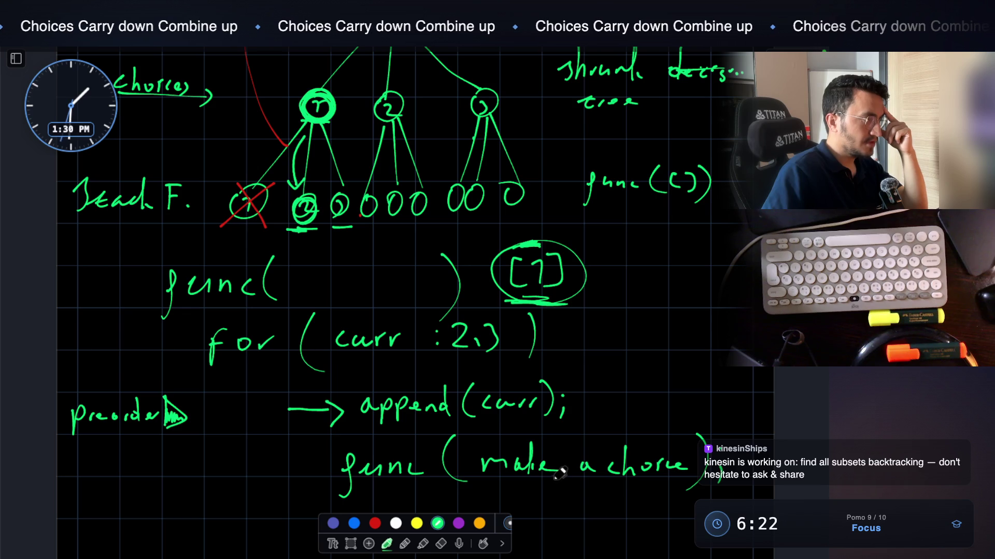
scroll(559, 474, "down", 3)
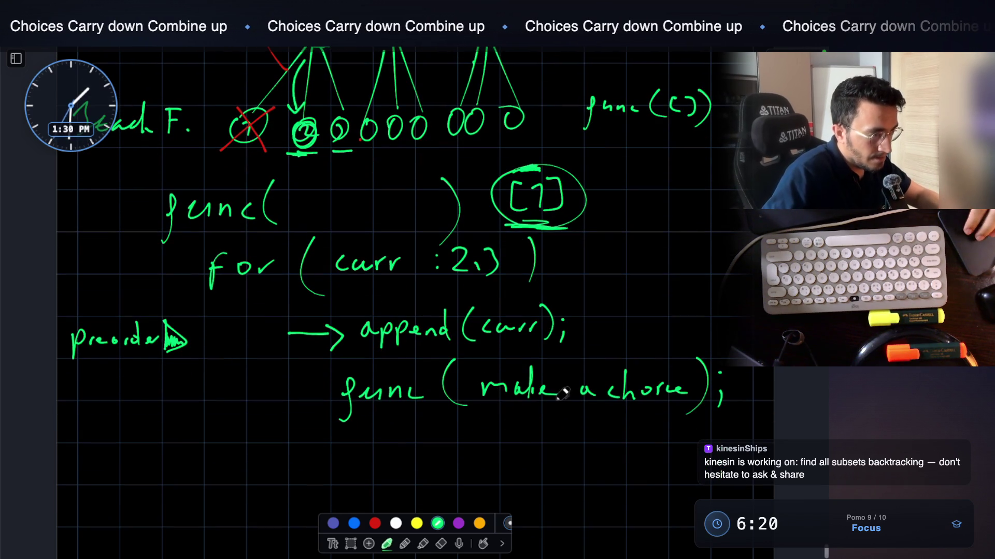
Erase 'make a choice' and write [1,2] so the call reads func([1,2]);
left_click(445, 542)
left_click_drag(484, 387, 668, 387)
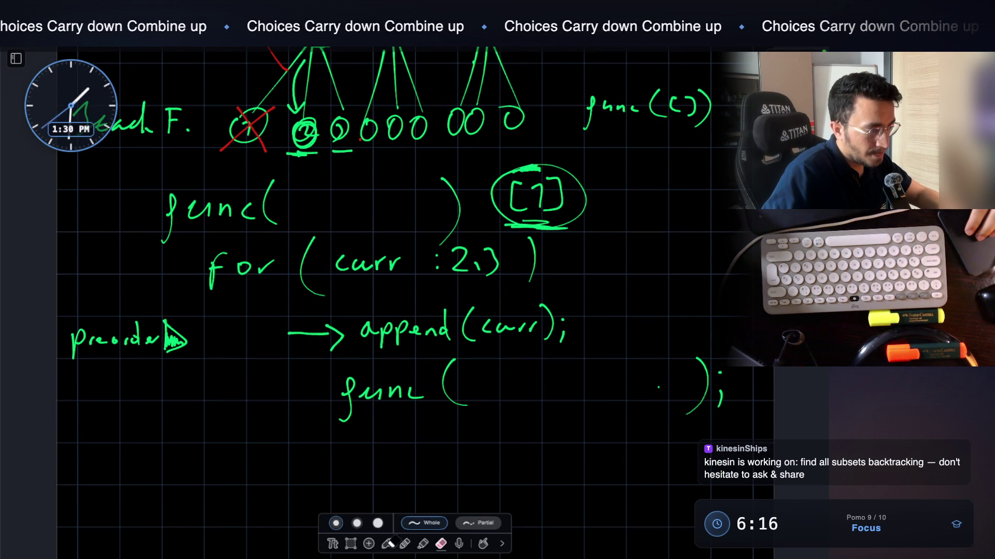
left_click(387, 544)
left_click_drag(516, 378, 517, 406)
mouse_move(557, 381)
left_mouse_down()
mouse_move(571, 403)
mouse_move(588, 371)
mouse_move(569, 408)
left_mouse_up()
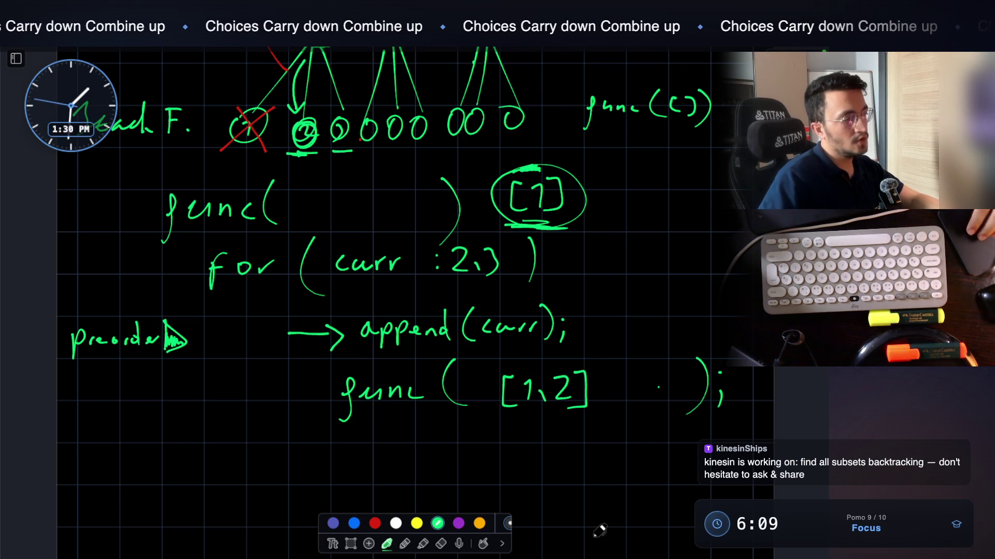
scroll(599, 540, "up", 5)
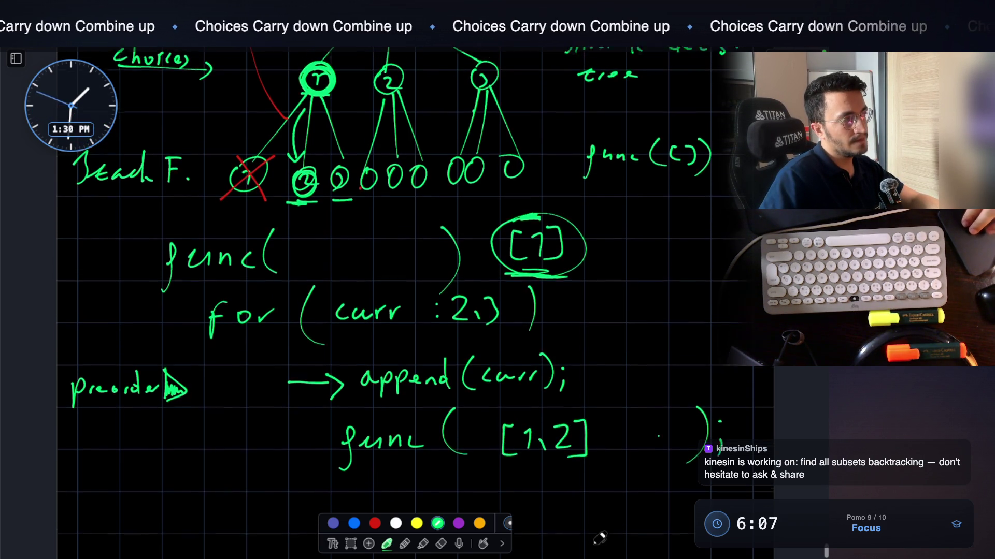
scroll(595, 534, "down", 5)
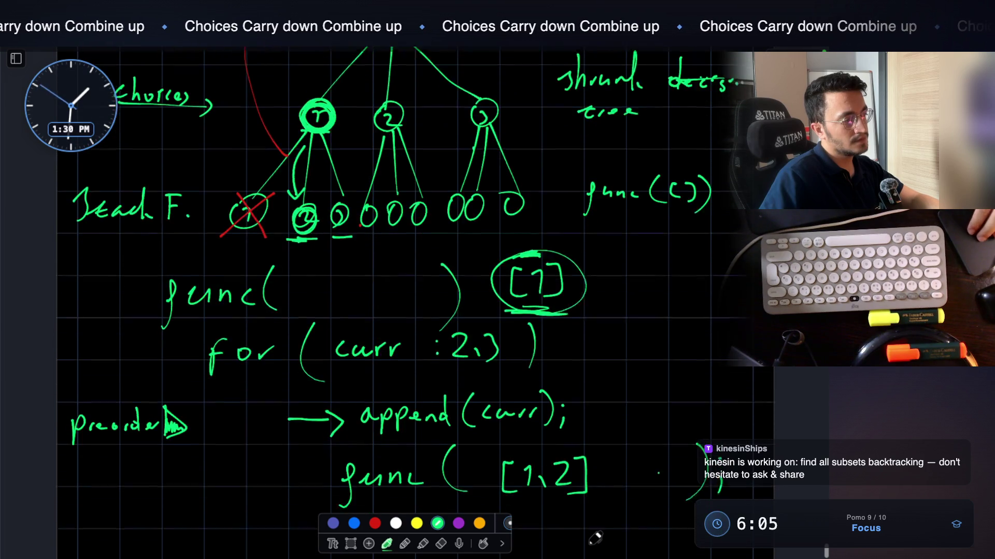
scroll(591, 520, "down", 2)
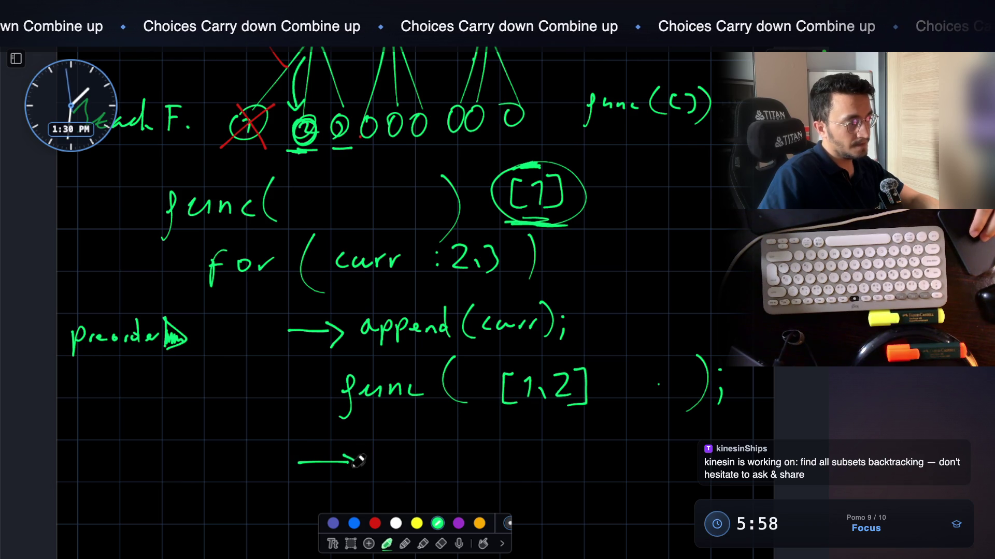
scroll(357, 460, "down", 1)
mouse_move(158, 443)
left_mouse_down()
mouse_move(158, 466)
mouse_move(171, 446)
left_mouse_up()
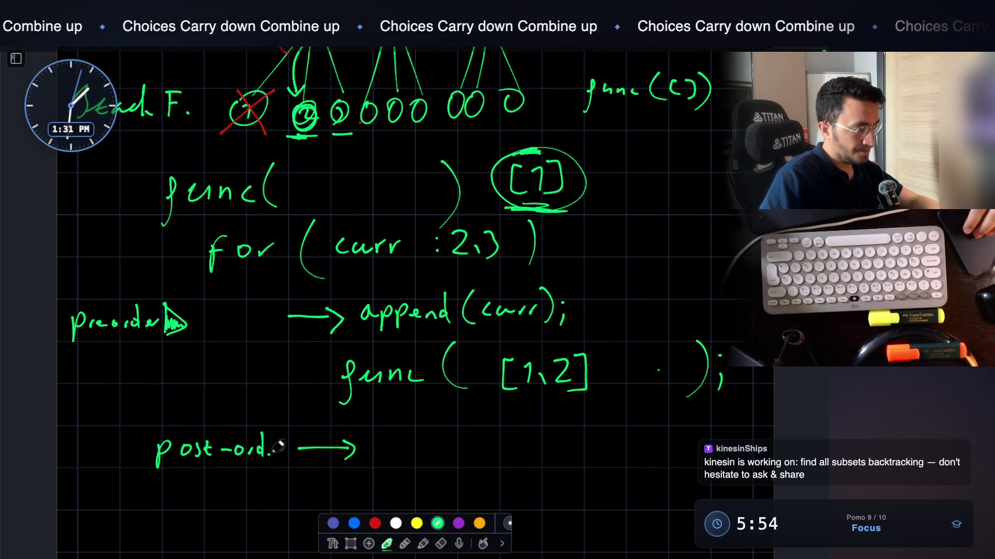
Draw the root node of a new tree in blank space below the post-order label
scroll(306, 434, "up", 5)
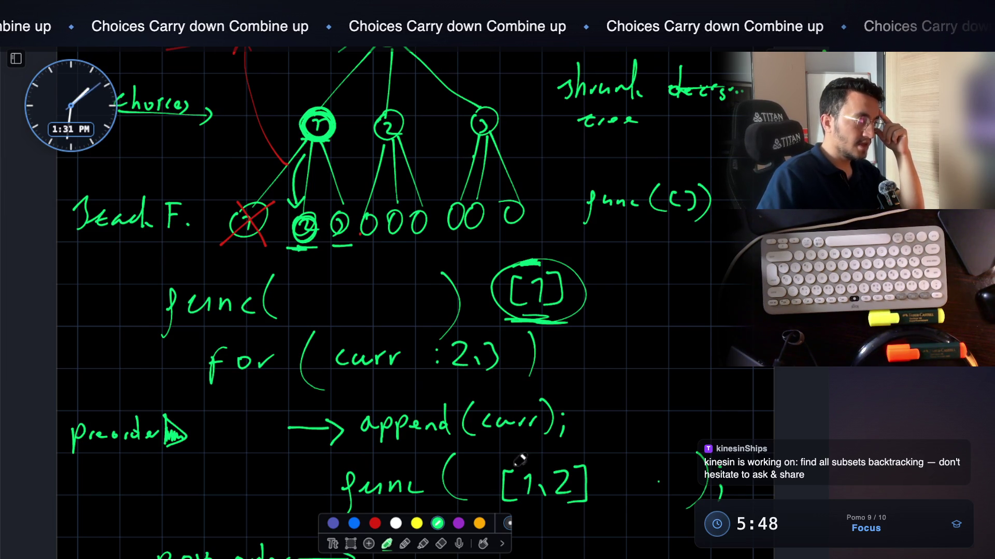
scroll(363, 223, "up", 5)
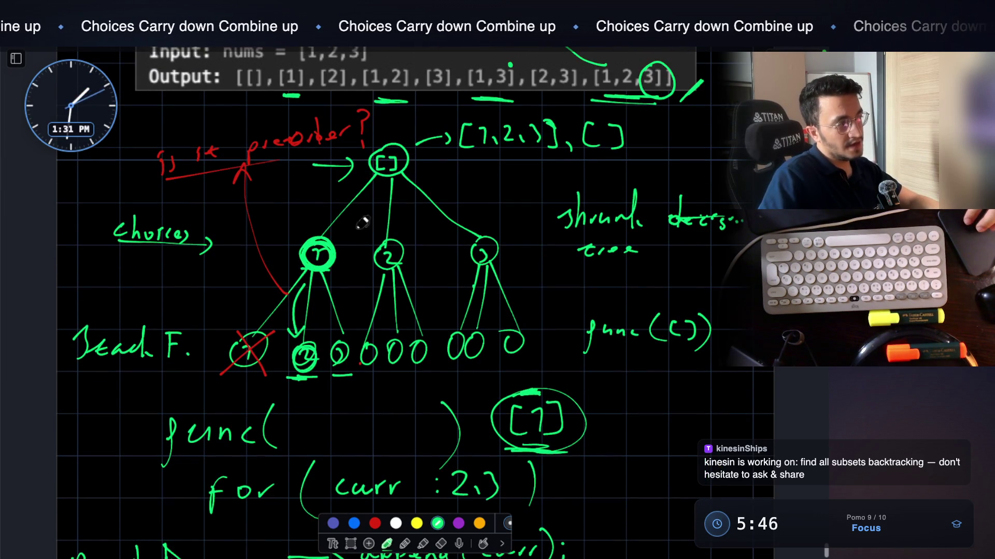
scroll(480, 217, "down", 10)
scroll(471, 248, "down", 9)
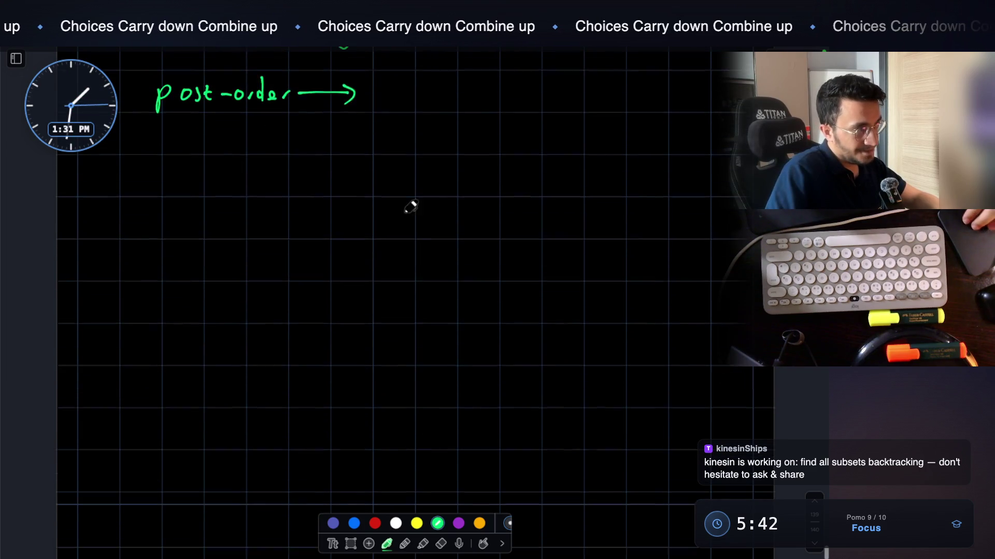
scroll(411, 207, "up", 1)
mouse_move(388, 189)
left_mouse_down()
mouse_move(410, 223)
mouse_move(386, 190)
mouse_move(382, 223)
mouse_move(315, 309)
left_mouse_up()
Draw three branches from the root to circled child nodes, labelling the middle one 2
mouse_move(400, 230)
left_mouse_down()
mouse_move(389, 324)
mouse_move(490, 312)
mouse_move(506, 321)
left_mouse_up()
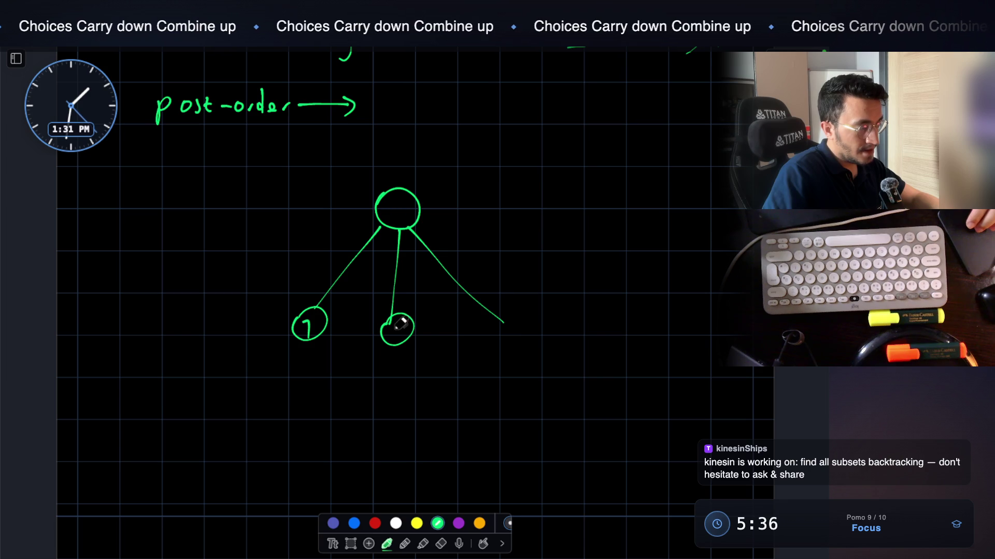
left_click_drag(404, 320, 405, 338)
mouse_move(516, 314)
left_mouse_down()
mouse_move(497, 335)
mouse_move(518, 319)
left_mouse_up()
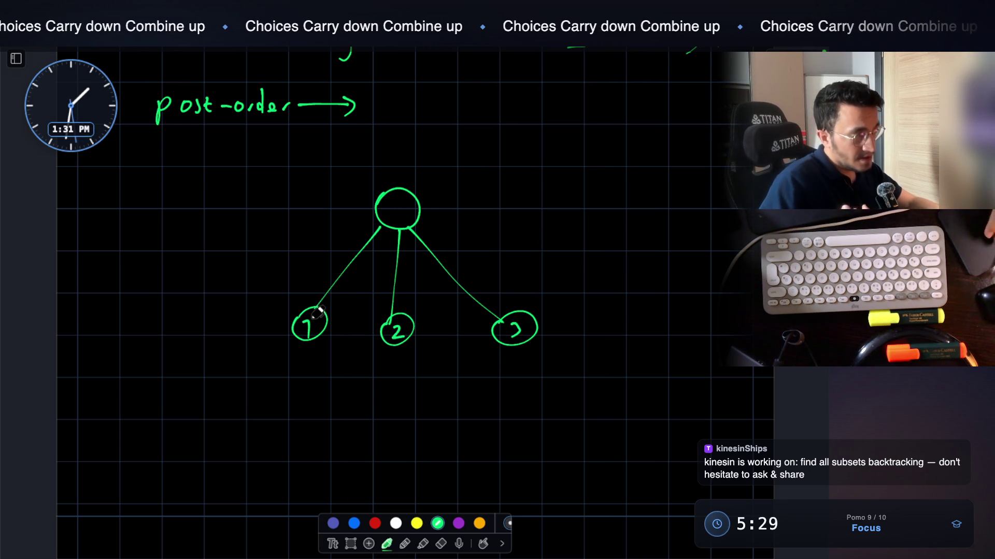
scroll(317, 312, "up", 5)
scroll(317, 312, "up", 15)
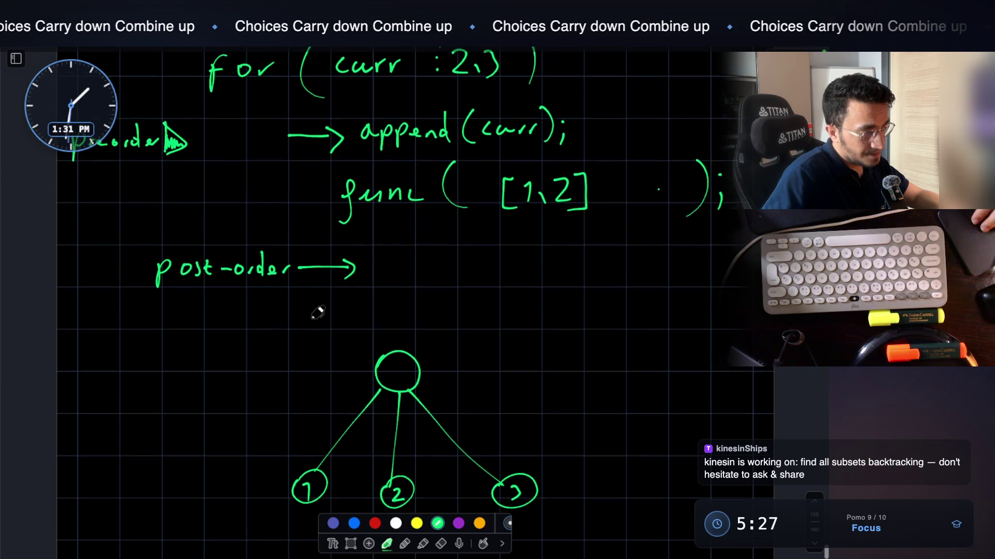
scroll(318, 313, "up", 12)
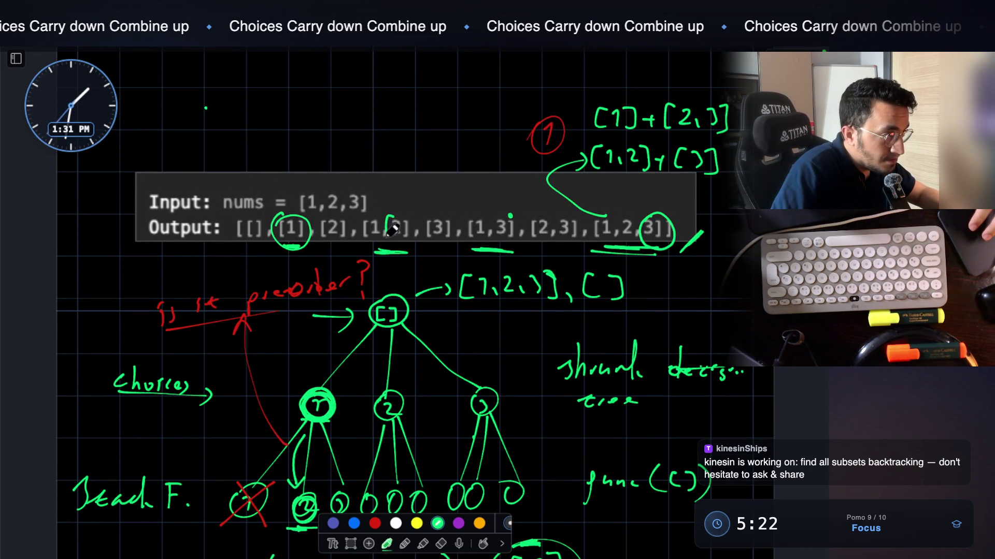
Circle the 2 in the Input list and undo a stray stroke across the Output
mouse_move(337, 190)
left_mouse_down()
mouse_move(333, 206)
mouse_move(342, 182)
left_mouse_up()
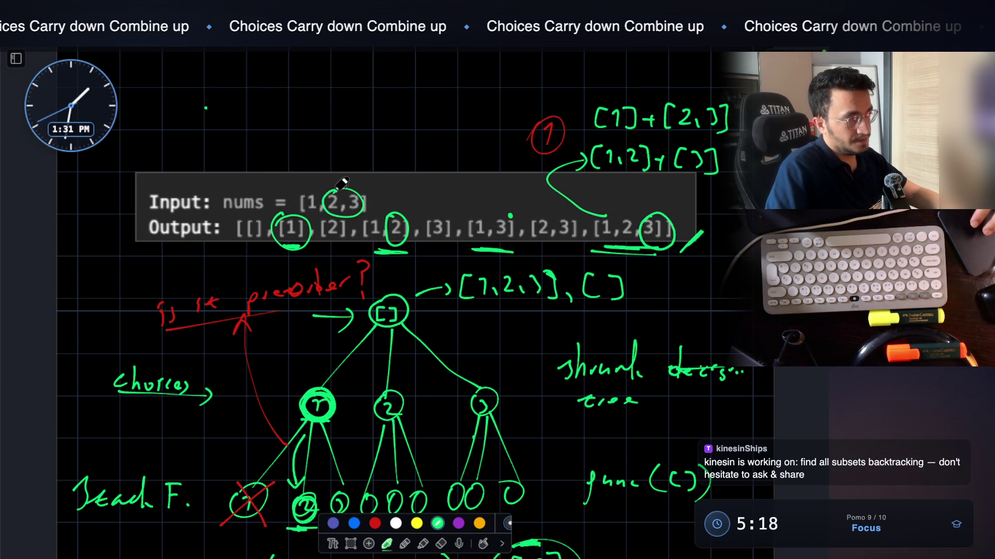
left_click_drag(251, 231, 513, 251)
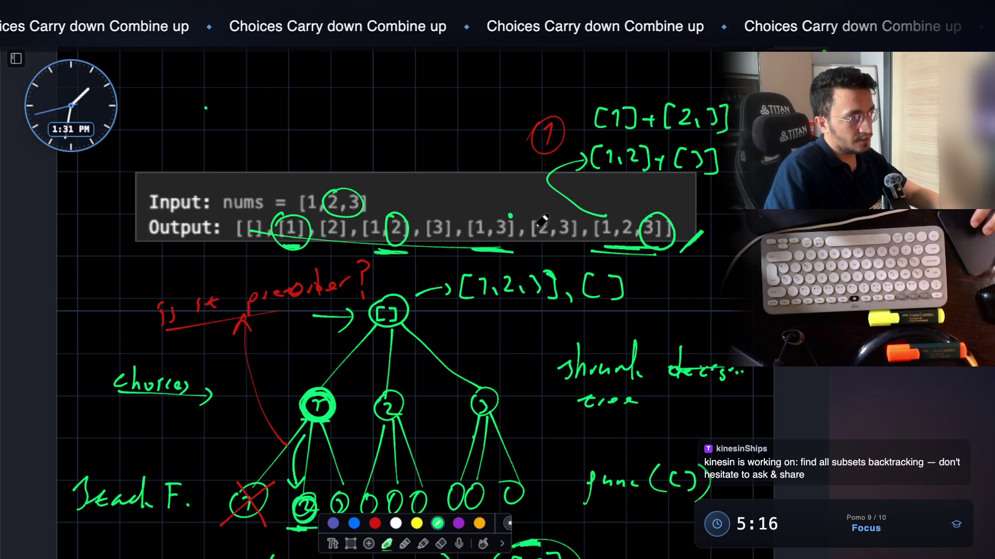
key("ctrl+z")
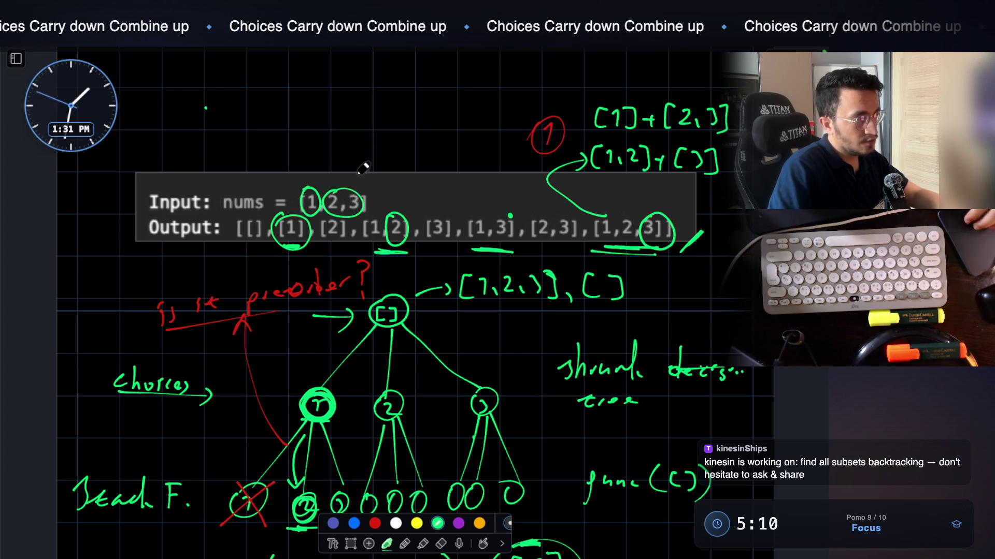
scroll(445, 305, "down", 3)
scroll(446, 306, "down", 10)
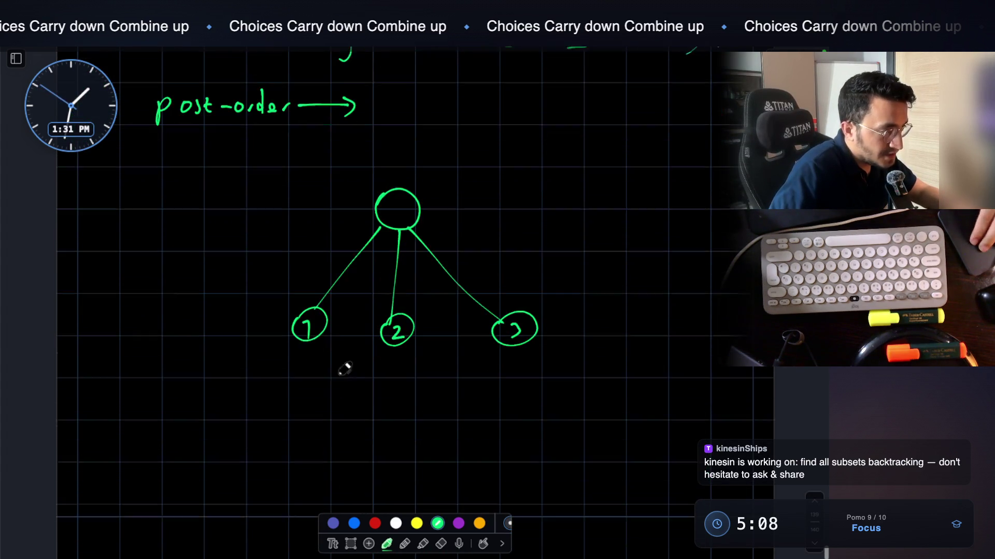
Extend the tree so node 1 branches to 2 and 3, and 2 leads to 3
scroll(307, 327, "down", 1)
left_click_drag(301, 289, 282, 343)
left_click_drag(329, 309, 355, 366)
mouse_move(265, 369)
left_mouse_down()
mouse_move(283, 399)
mouse_move(264, 369)
mouse_move(290, 392)
mouse_move(353, 370)
left_mouse_up()
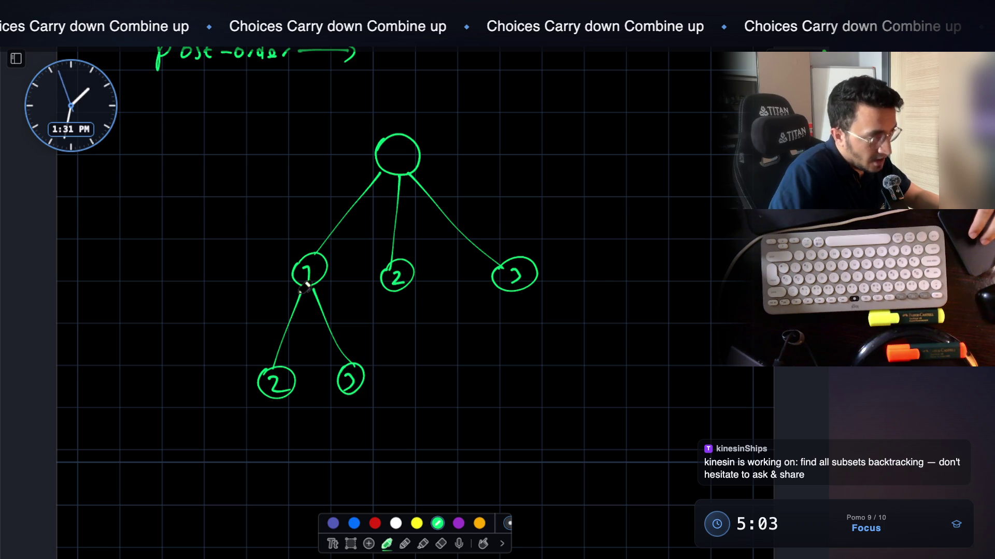
scroll(289, 376, "down", 3)
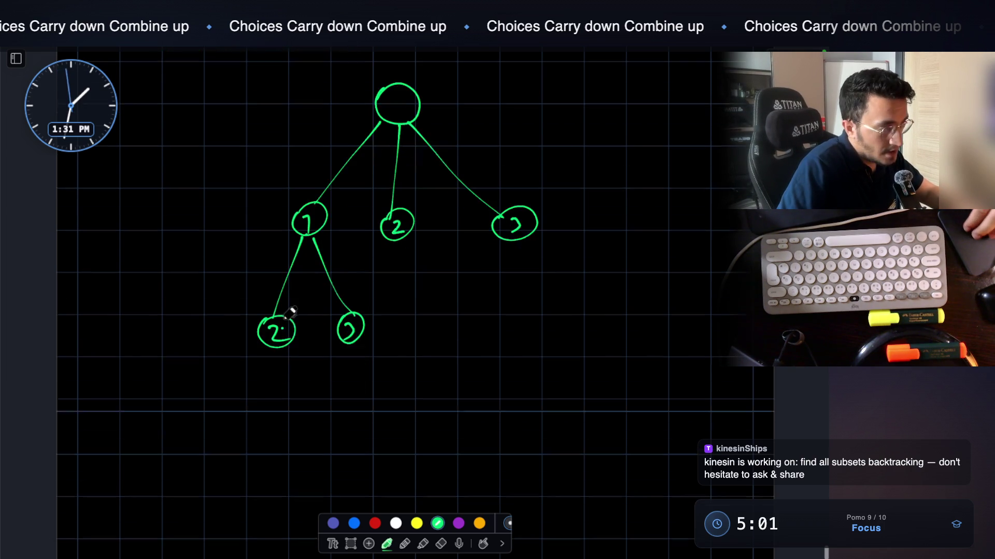
mouse_move(276, 322)
left_mouse_down()
mouse_move(275, 377)
mouse_move(265, 387)
mouse_move(274, 389)
mouse_move(271, 413)
left_mouse_up()
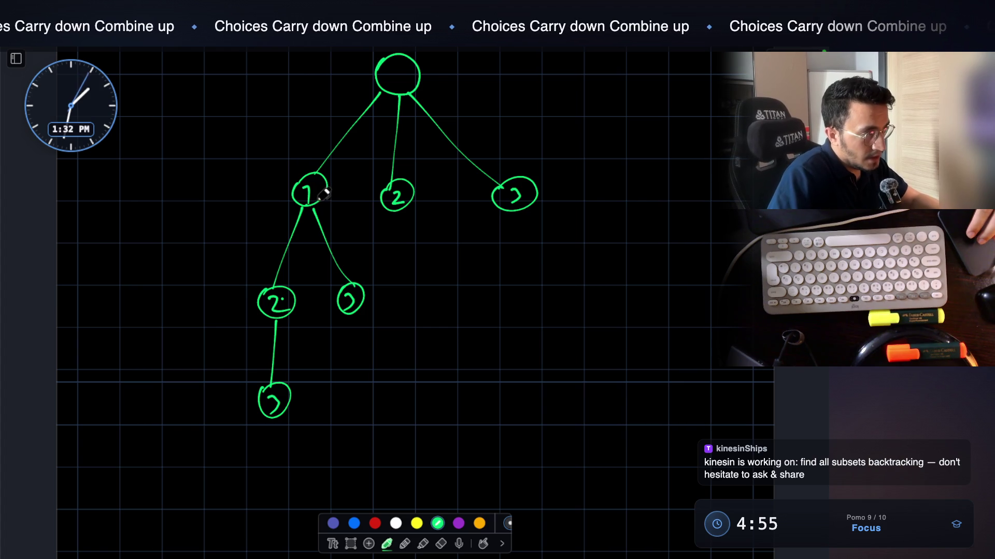
mouse_move(348, 296)
left_mouse_down()
mouse_move(353, 408)
mouse_move(364, 404)
left_mouse_up()
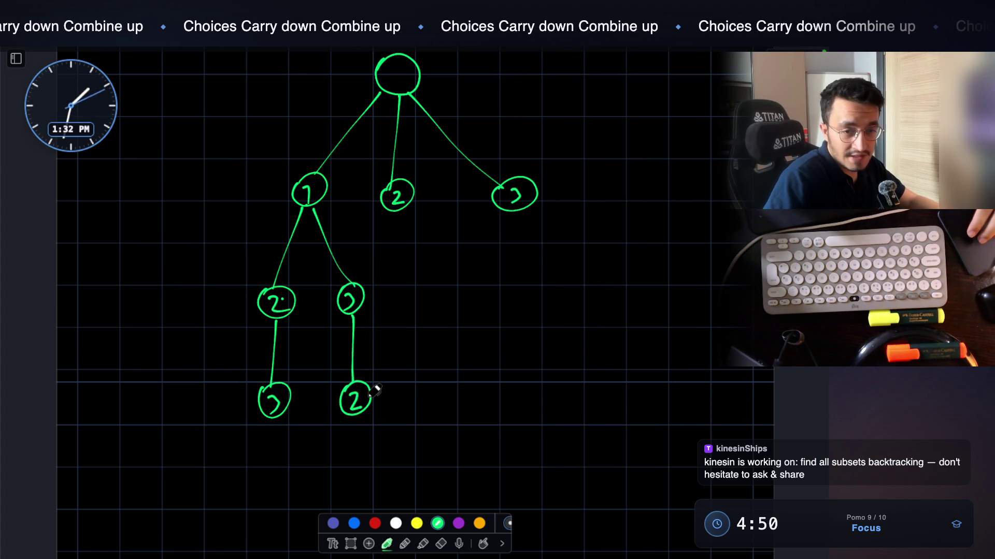
Mark the bottom-right 2 node with a red question mark and cross it out
key("r")
left_click_drag(387, 384, 384, 404)
left_click_drag(385, 421, 383, 432)
left_click(438, 523)
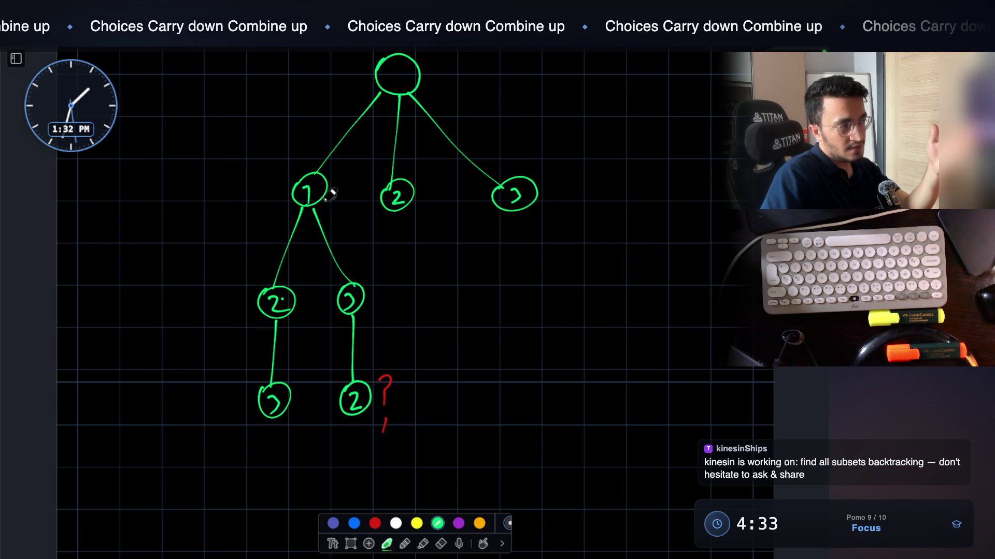
mouse_move(377, 366)
left_mouse_down()
mouse_move(348, 403)
mouse_move(375, 437)
left_mouse_up()
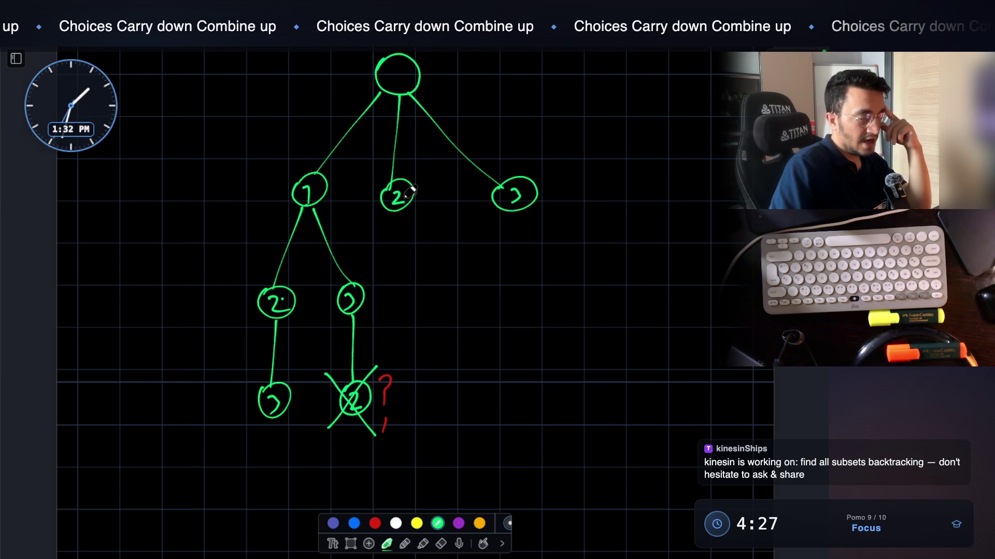
Add a branch below the middle 2 node and a branch from the right 3 ending in X
mouse_move(405, 208)
left_mouse_down()
mouse_move(395, 306)
mouse_move(400, 275)
left_mouse_up()
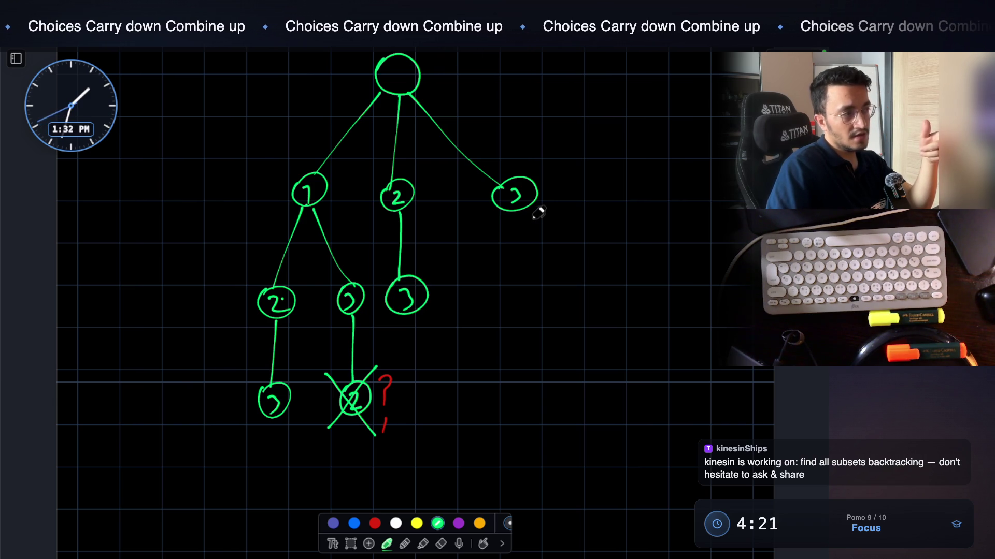
left_click_drag(520, 214, 538, 297)
left_click_drag(531, 264, 510, 293)
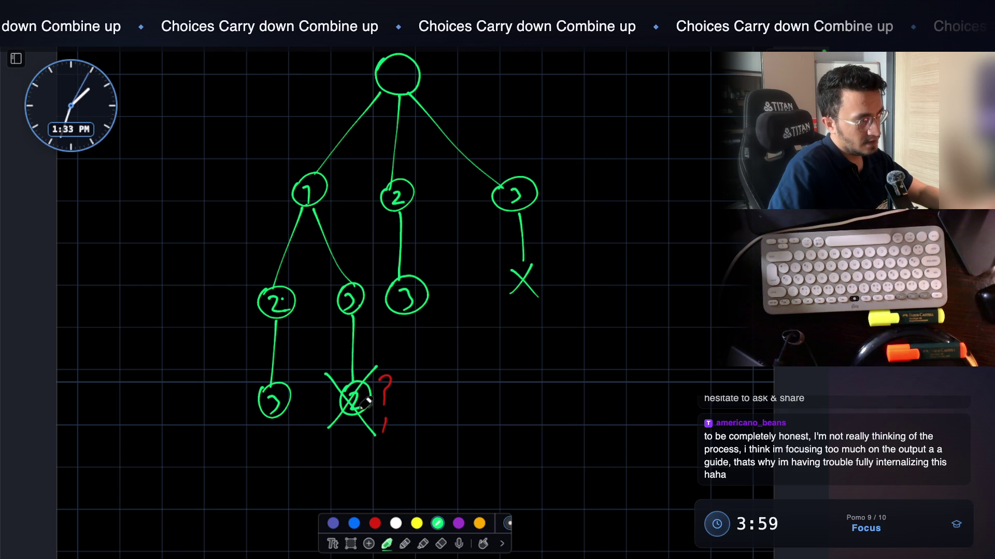
left_click(442, 543)
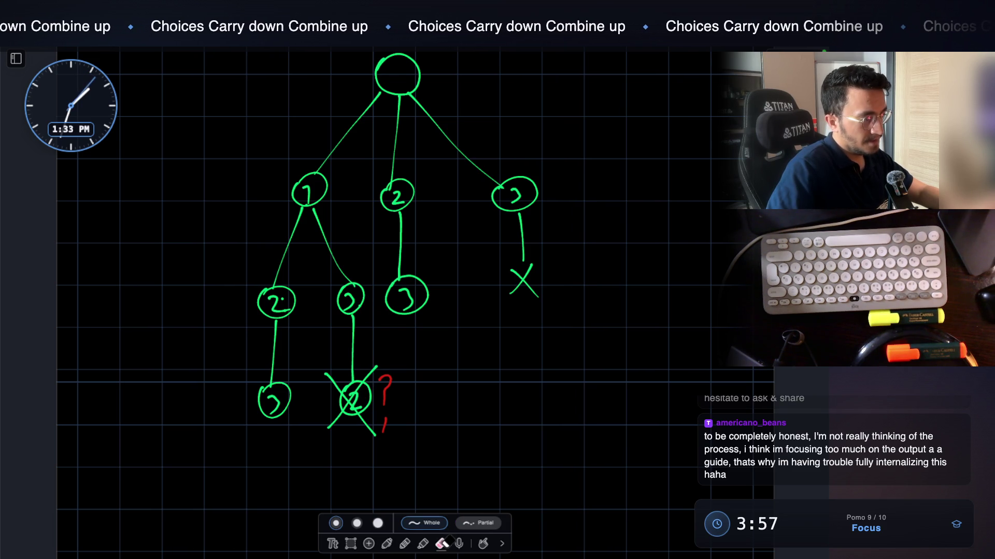
Erase the crossed-out 2 node, its branch line and the red question mark
mouse_move(357, 369)
left_mouse_down()
mouse_move(369, 393)
mouse_move(373, 344)
left_mouse_up()
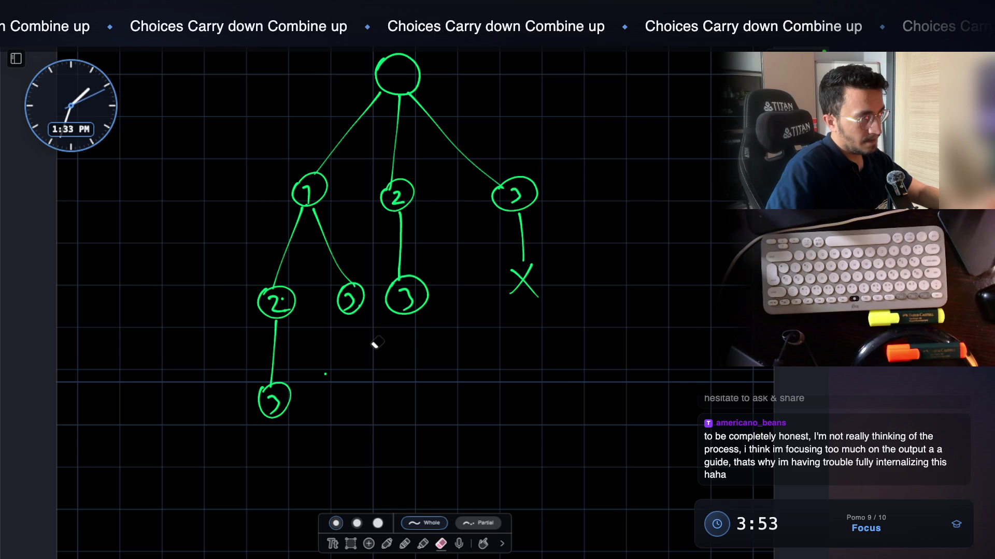
left_click(389, 542)
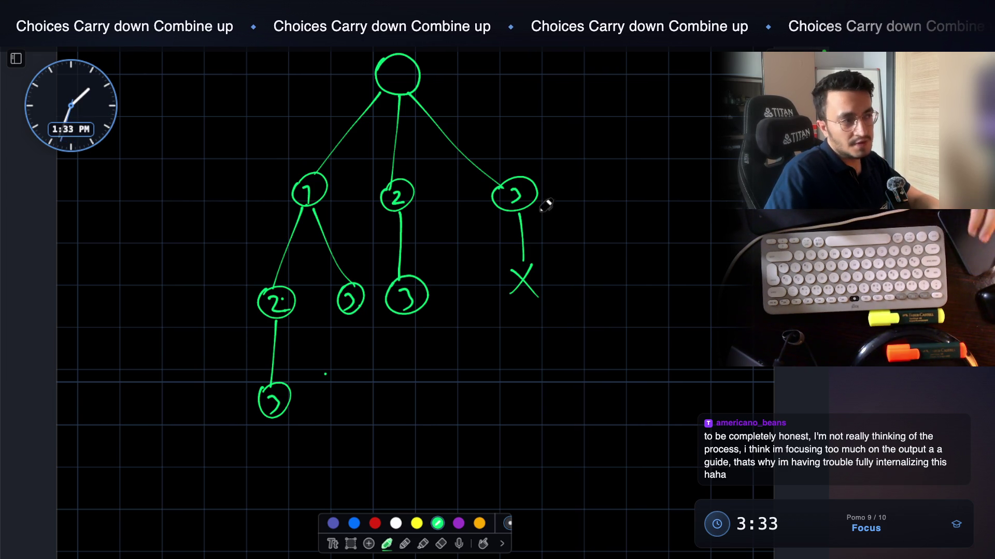
scroll(565, 155, "up", 3)
Write 'pre -o' under 'post -o' beside the recursion note and group them with a brace
left_click(563, 143)
mouse_move(540, 136)
left_mouse_down()
mouse_move(624, 114)
mouse_move(658, 123)
mouse_move(653, 140)
left_mouse_up()
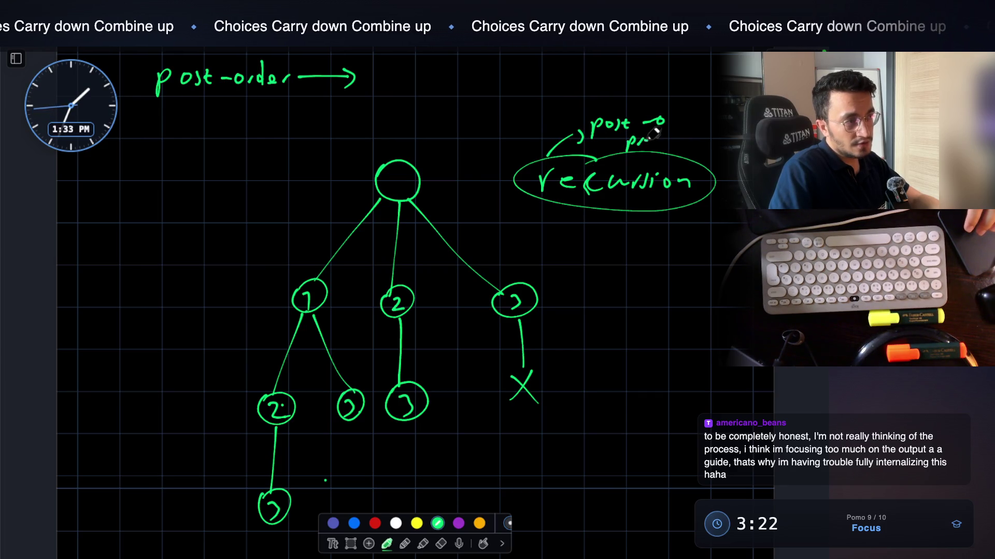
left_click_drag(659, 141, 695, 154)
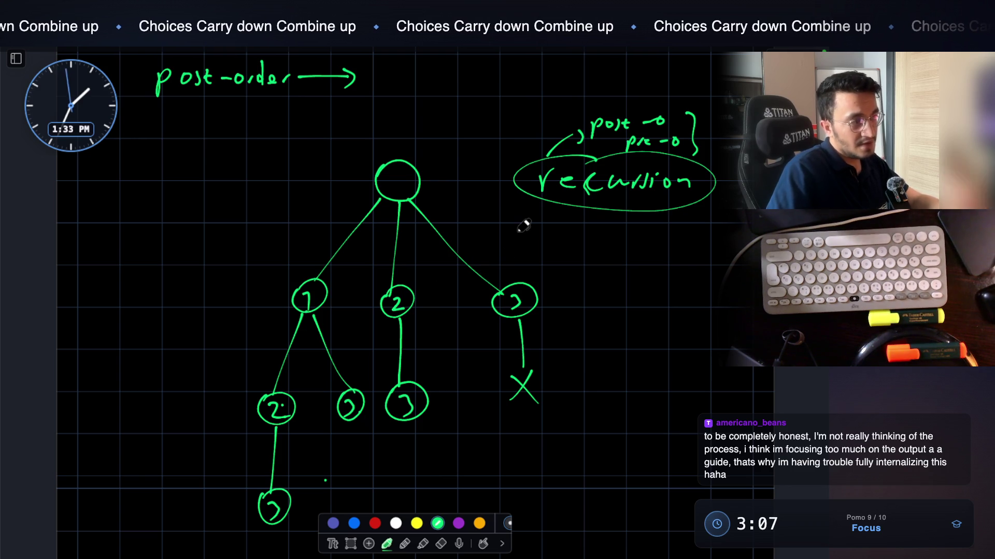
scroll(523, 226, "up", 15)
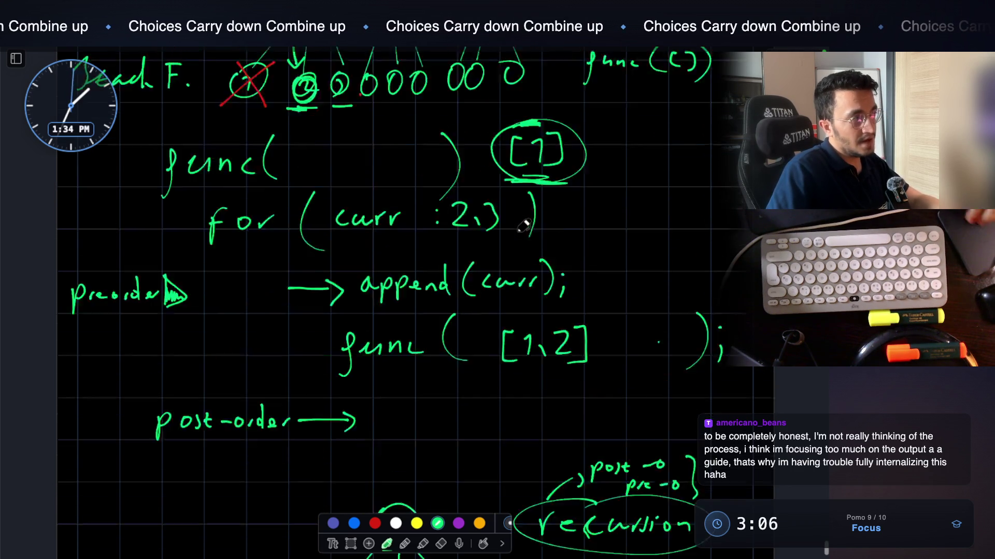
Draw a curved arrow toward node 1, undo it, and pick red ink
scroll(518, 425, "down", 2)
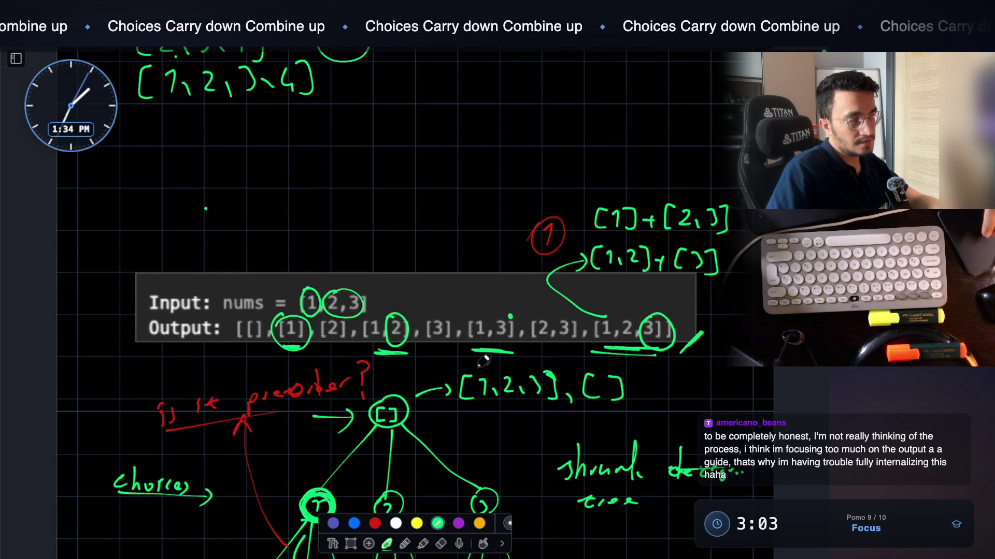
scroll(499, 301, "down", 20)
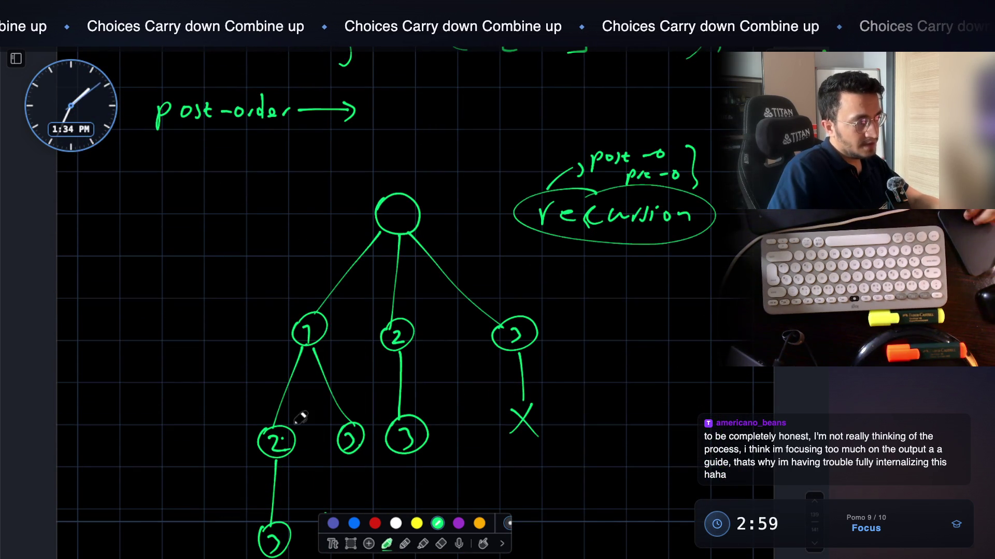
scroll(300, 419, "down", 3)
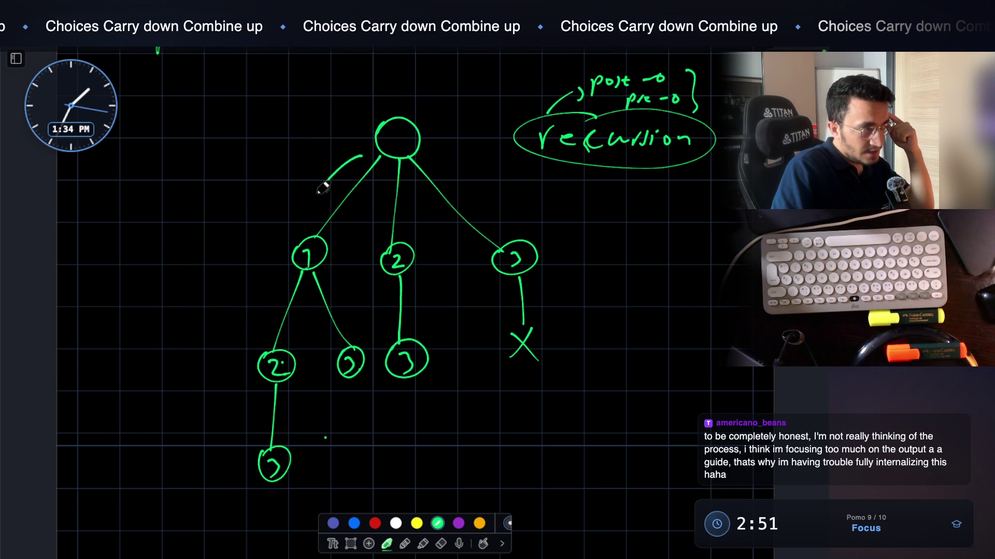
left_click_drag(312, 217, 316, 222)
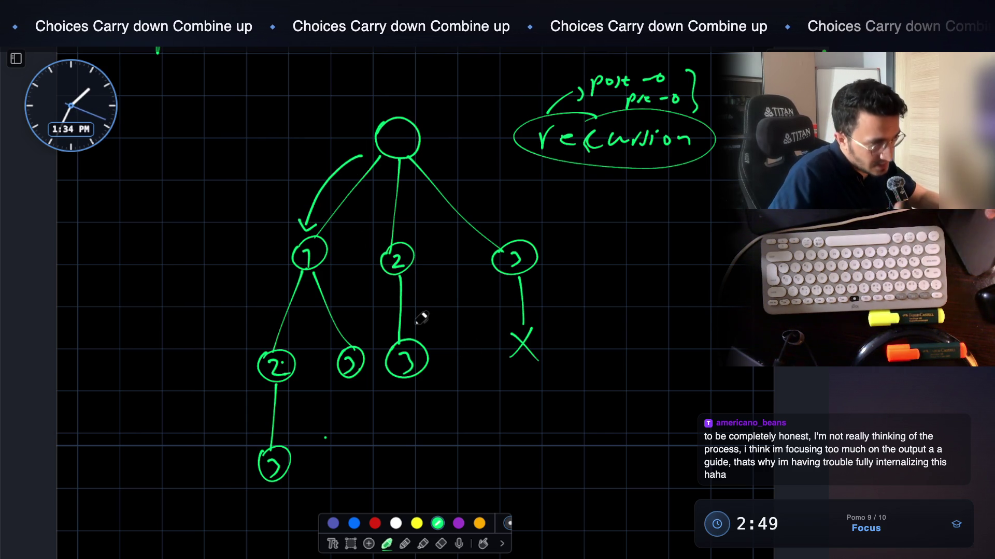
scroll(344, 251, "up", 3)
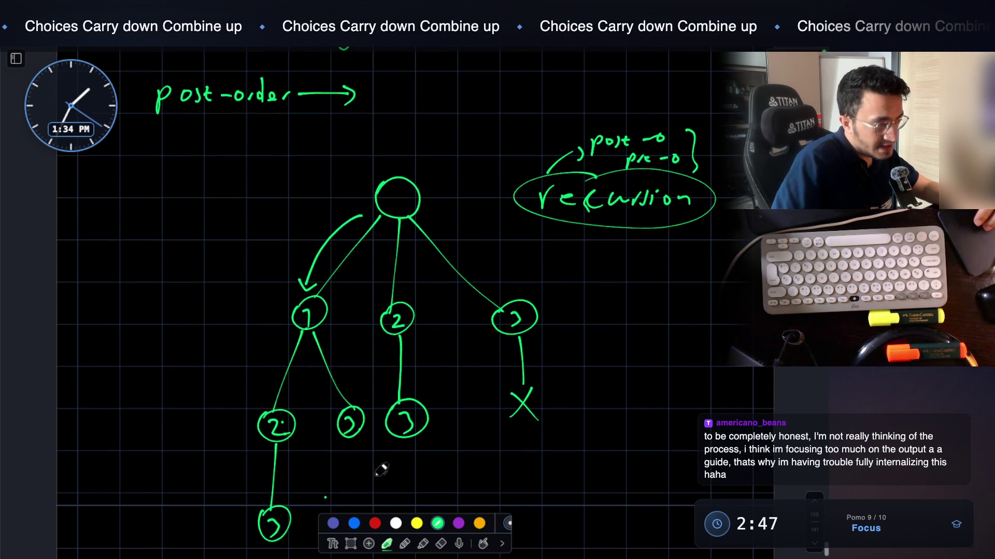
key("ctrl+z")
key("ctrl+z")
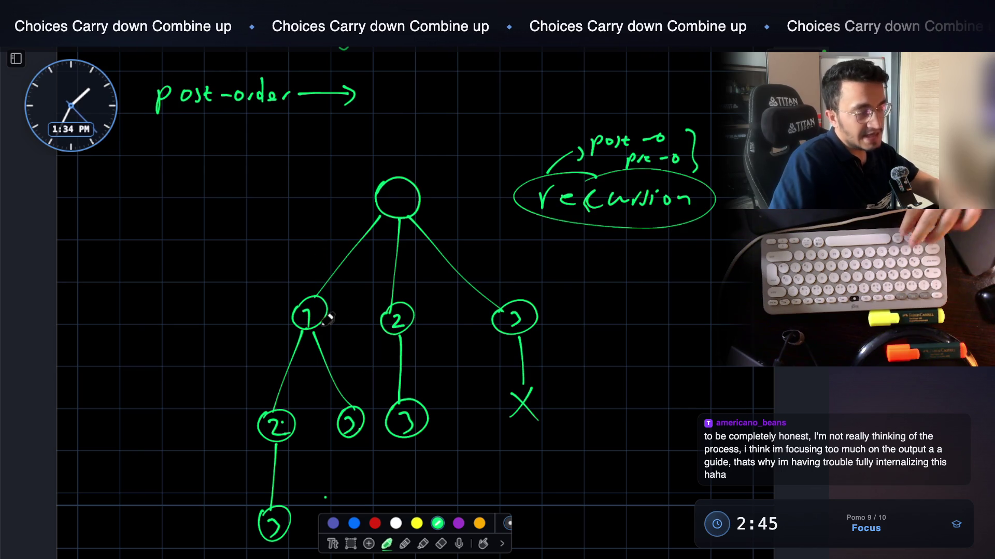
left_click(375, 523)
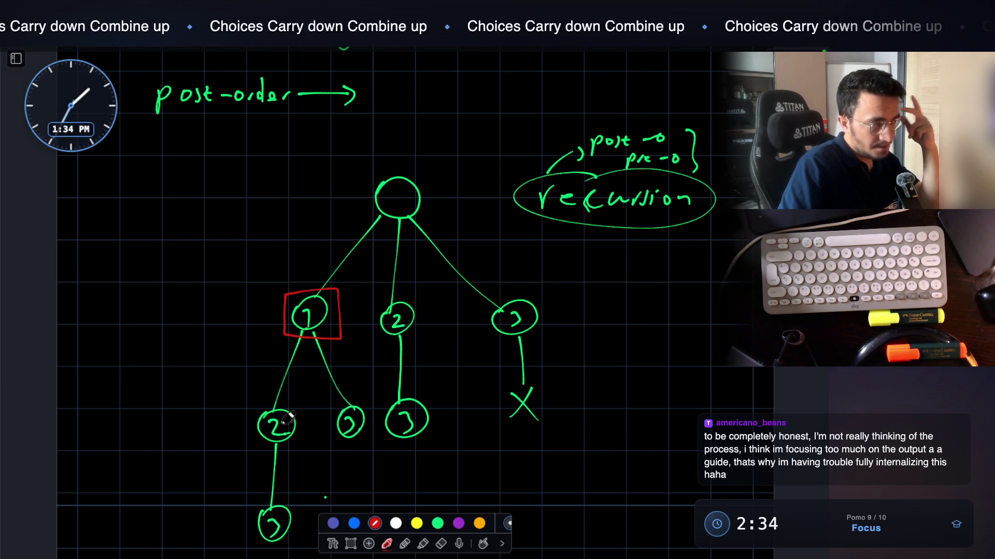
Box node 1 in red and label the left path [1], [1,2], [1,2,3]
scroll(295, 352, "down", 2)
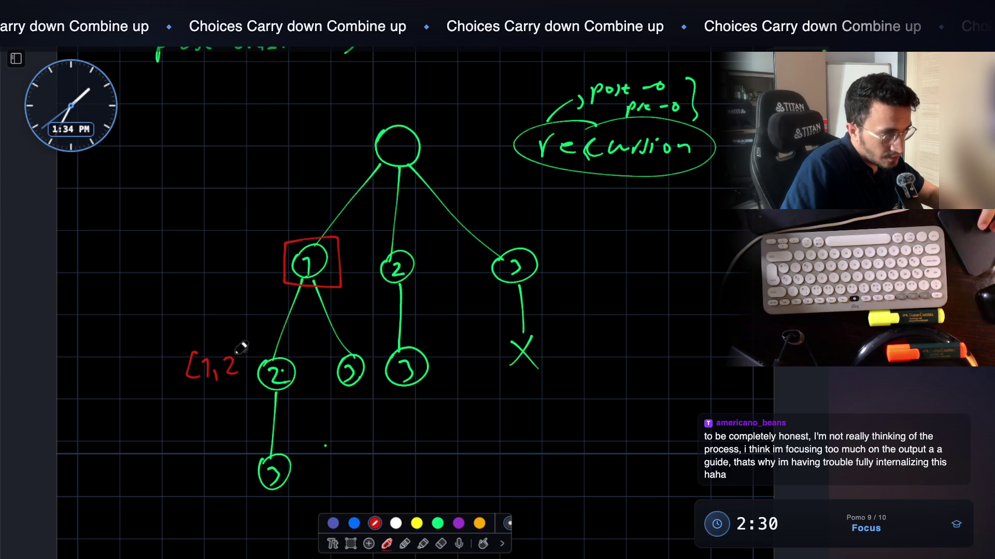
scroll(297, 361, "down", 2)
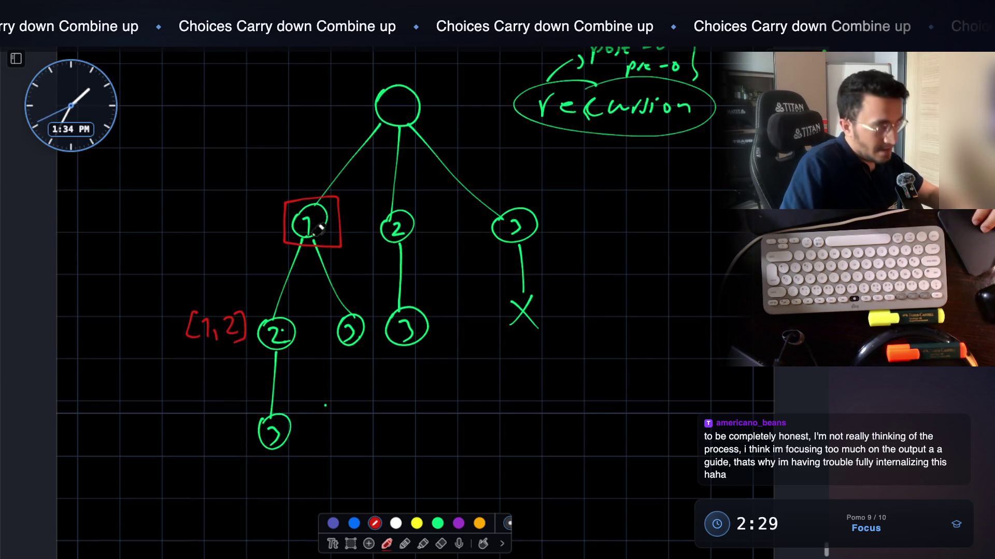
scroll(233, 373, "down", 1)
left_click_drag(181, 388, 179, 412)
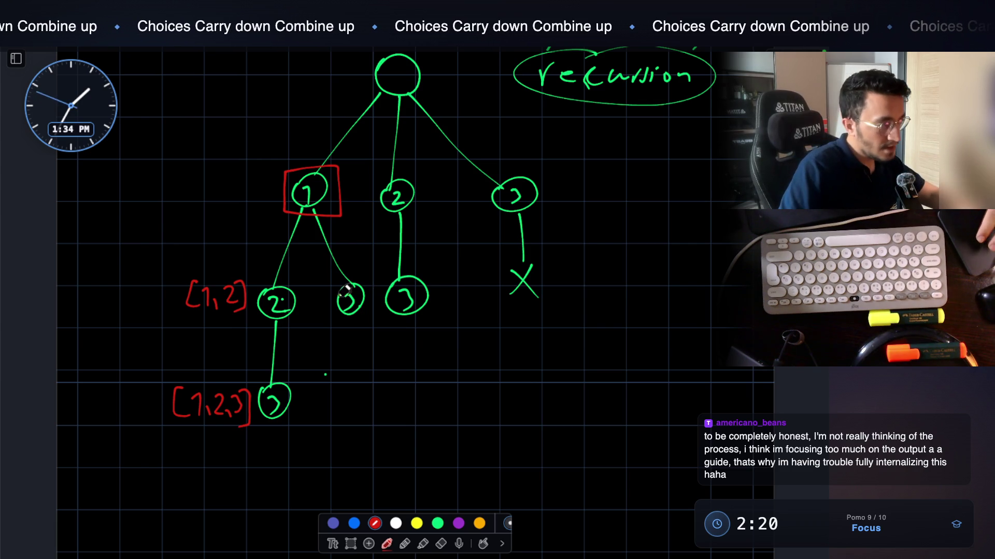
scroll(314, 239, "up", 1)
mouse_move(243, 208)
left_mouse_down()
mouse_move(246, 230)
mouse_move(263, 230)
left_mouse_up()
scroll(337, 310, "down", 5)
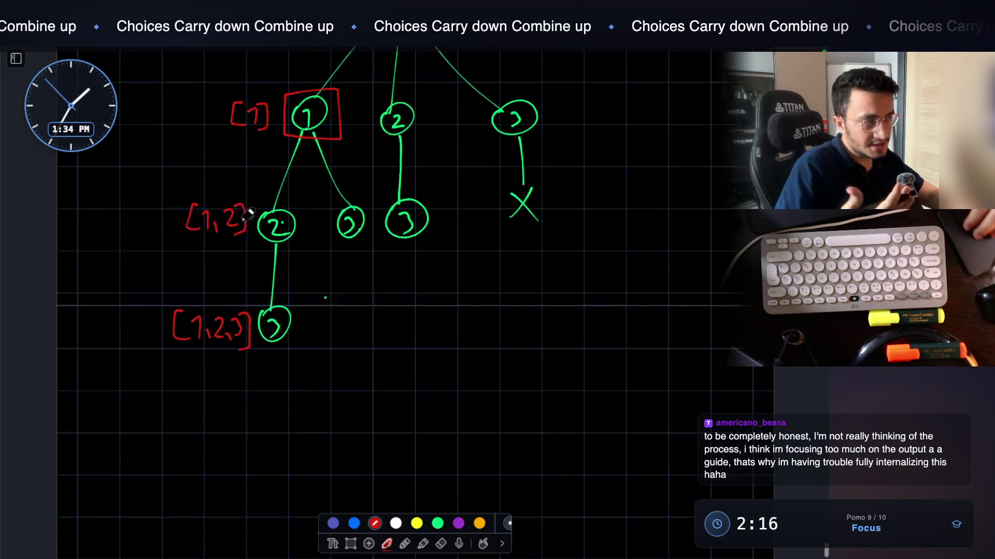
scroll(380, 366, "down", 1)
In green, draw a new small tree below: a root with three empty child branches
left_click(438, 523)
mouse_move(384, 311)
left_mouse_down()
mouse_move(390, 289)
mouse_move(386, 331)
mouse_move(348, 388)
left_mouse_up()
mouse_move(399, 332)
left_mouse_down()
mouse_move(419, 385)
mouse_move(458, 387)
left_mouse_up()
scroll(348, 326, "down", 1)
left_click_drag(350, 327, 460, 329)
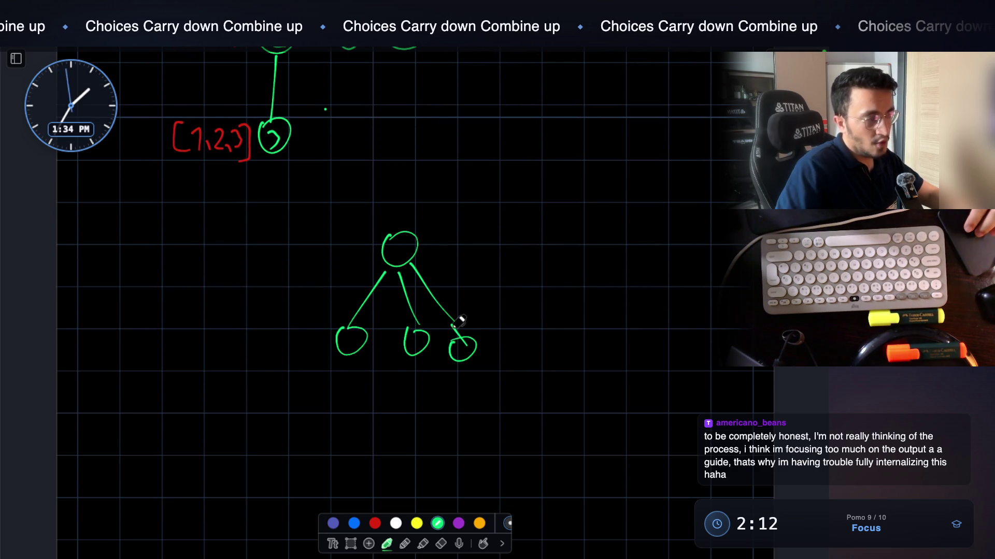
Draw green branch legs down from the left, middle and right child circles
scroll(460, 328, "down", 1)
left_click_drag(343, 326, 316, 385)
left_click_drag(349, 333, 348, 342)
left_click_drag(413, 331, 402, 371)
left_click_drag(422, 325, 449, 370)
mouse_move(465, 336)
left_mouse_down()
mouse_move(454, 369)
mouse_move(497, 369)
left_mouse_up()
Add a row of small green leaf circles under the children with an arrow pointing at it
mouse_move(317, 391)
left_mouse_down()
mouse_move(520, 388)
mouse_move(518, 399)
left_mouse_up()
left_click_drag(235, 399, 263, 399)
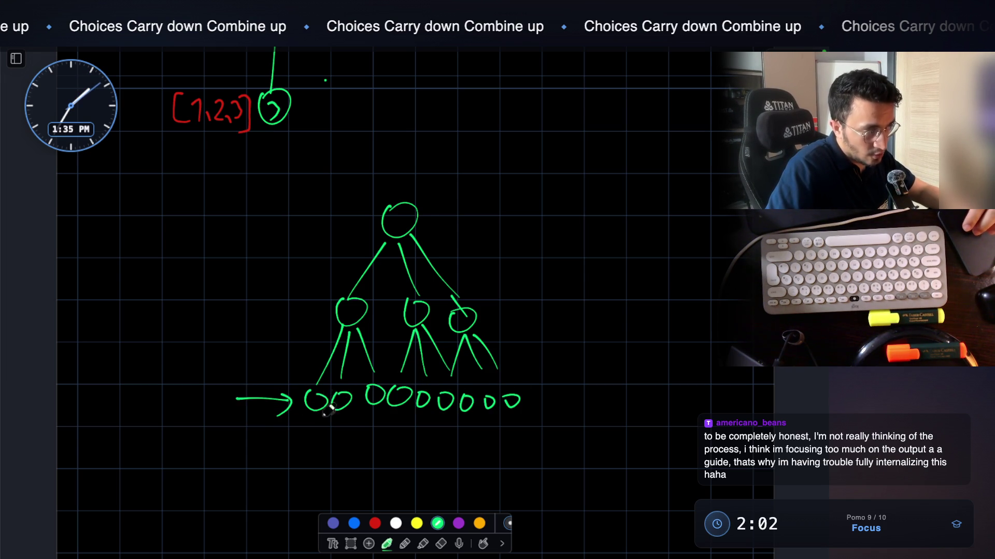
scroll(359, 399, "up", 10)
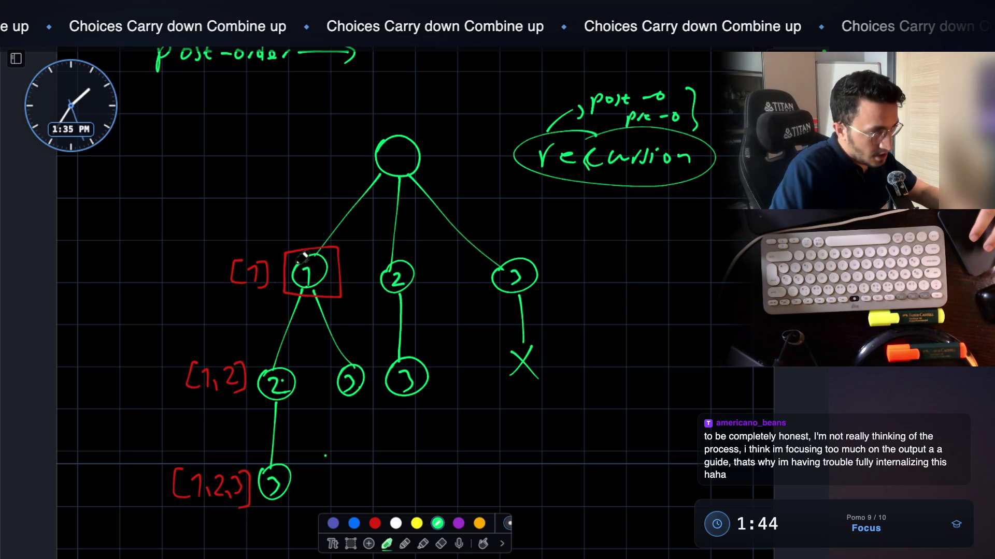
left_click(375, 522)
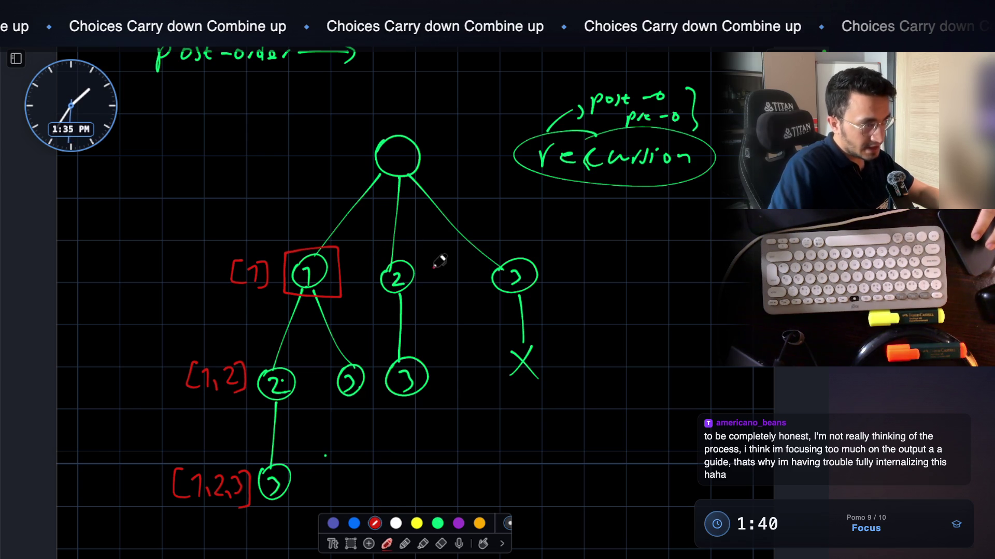
Finish the red subset labels [2], [3] and [1,3] beside their tree nodes
left_click_drag(456, 267, 457, 293)
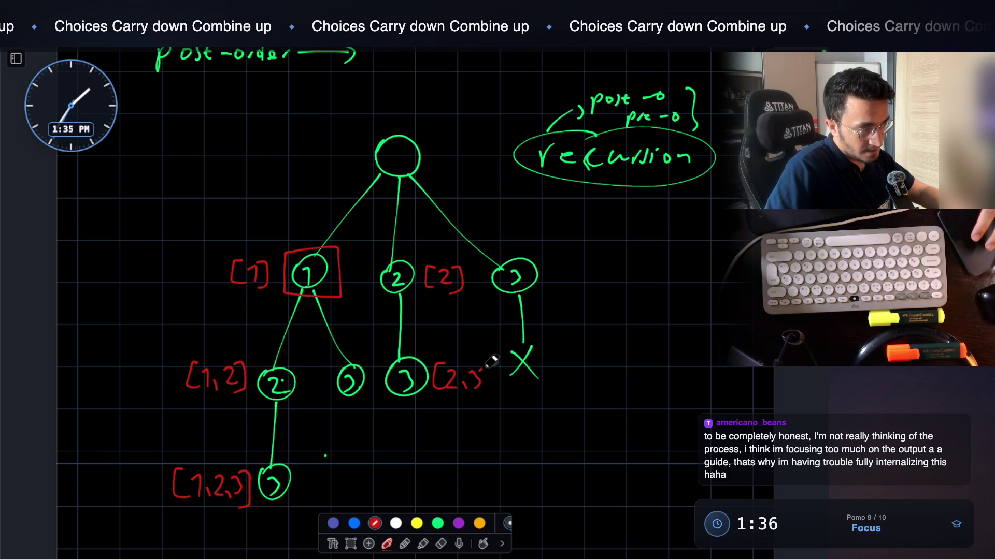
left_click_drag(585, 268, 592, 296)
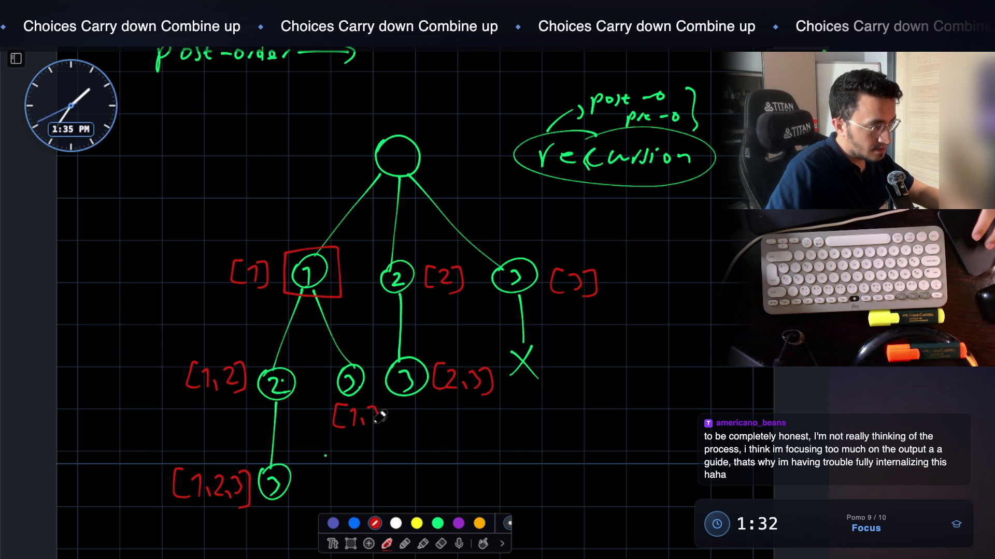
left_click_drag(383, 407, 387, 429)
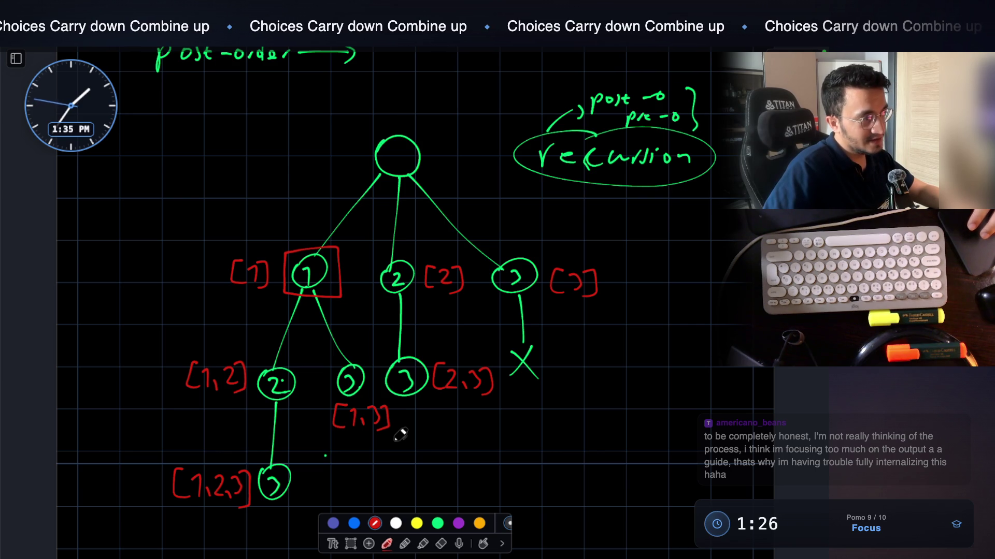
scroll(400, 435, "up", 5)
scroll(401, 435, "down", 4)
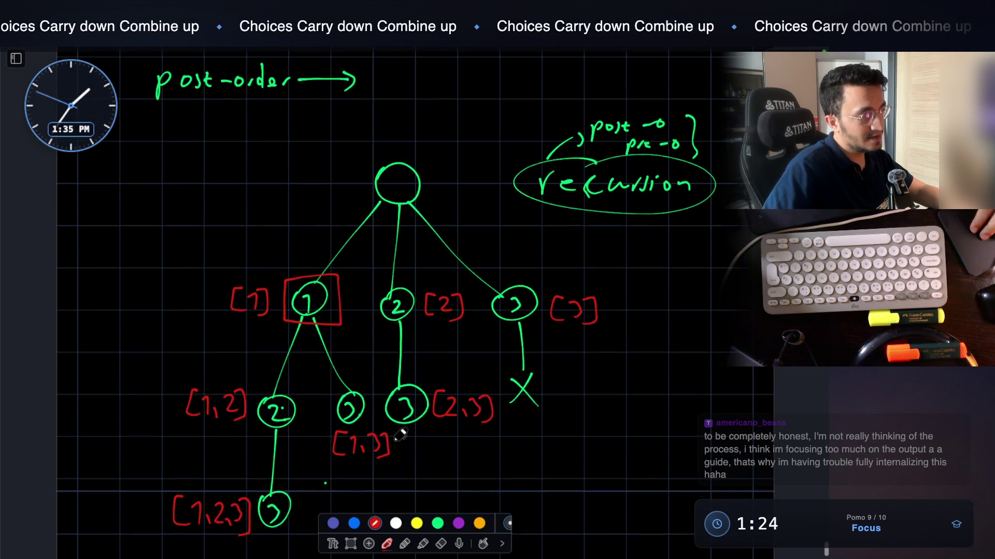
scroll(400, 435, "down", 1)
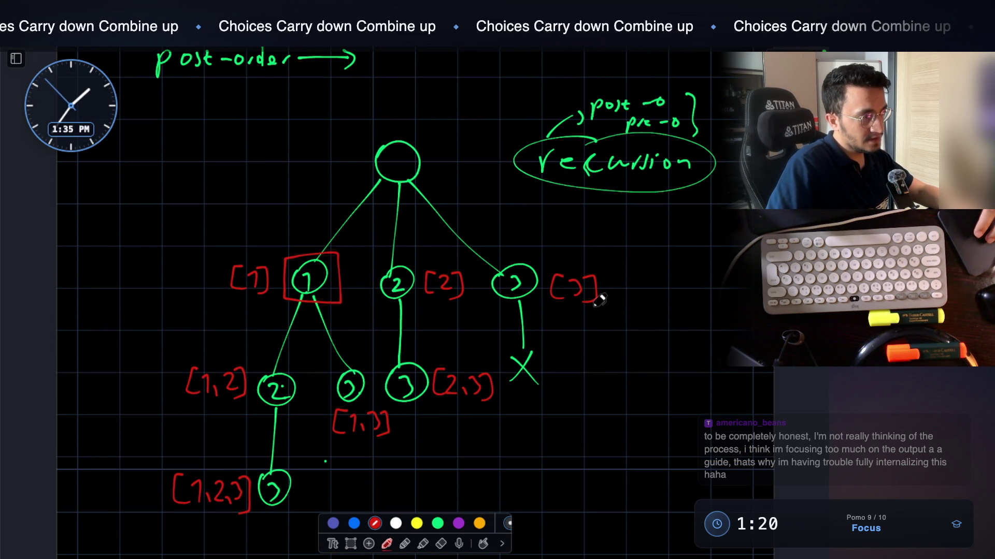
scroll(603, 298, "up", 5)
Point out the subsets listed in the Output line
mouse_move(443, 258)
left_mouse_down()
mouse_move(441, 289)
mouse_move(459, 288)
left_mouse_up()
scroll(459, 285, "up", 20)
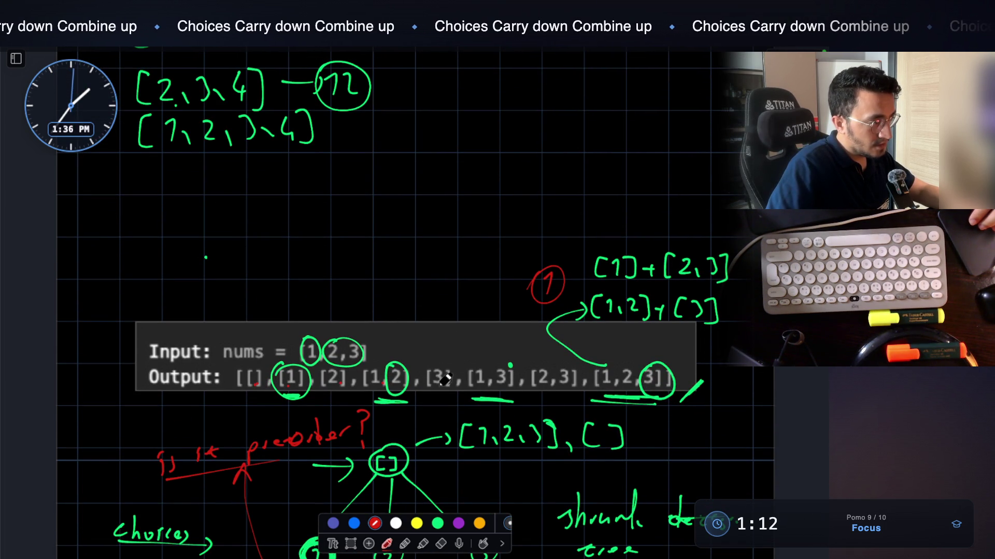
left_click(569, 388)
left_click(626, 384)
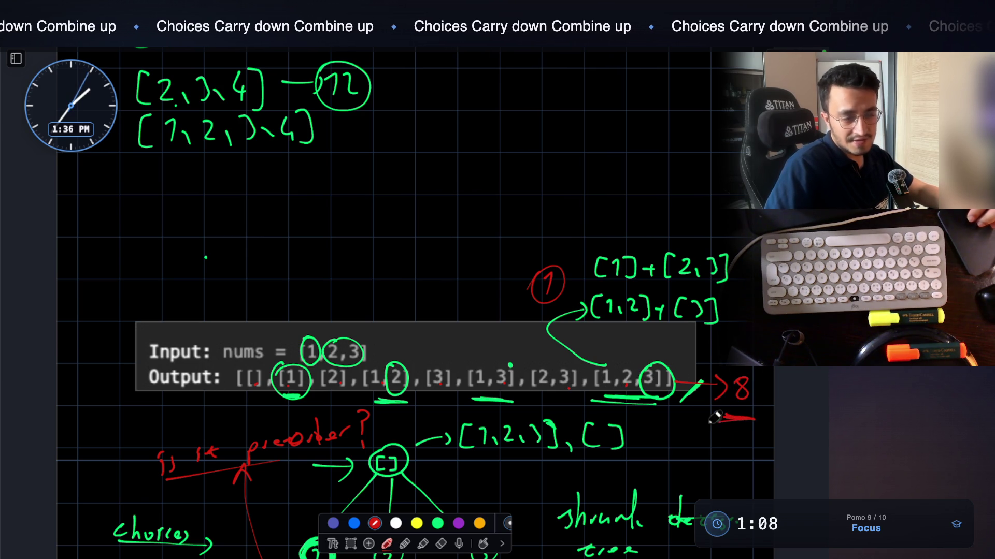
scroll(725, 409, "down", 10)
scroll(617, 392, "down", 13)
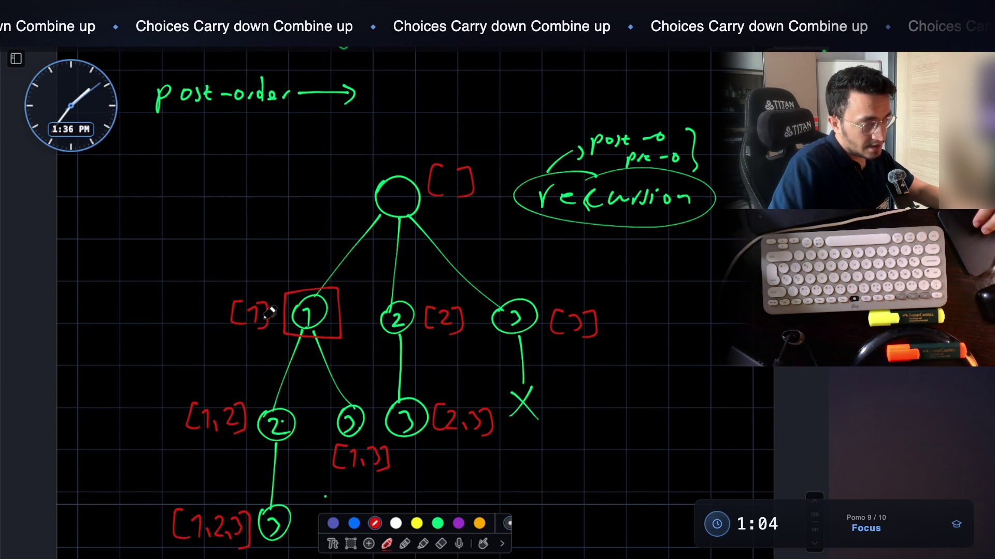
Draw a red curved arrow from the root circle down to the boxed node 1
left_click_drag(358, 213, 330, 237)
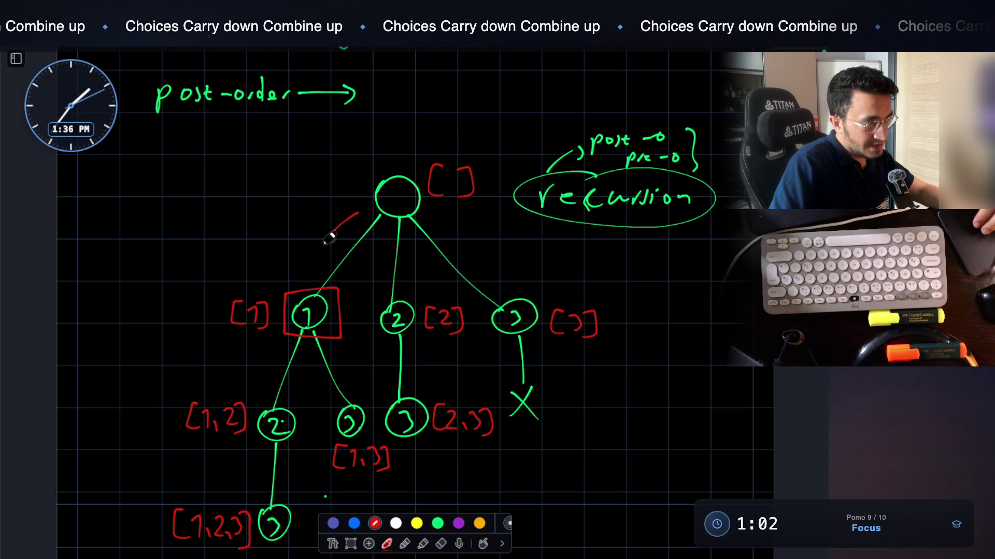
left_click_drag(315, 269, 328, 268)
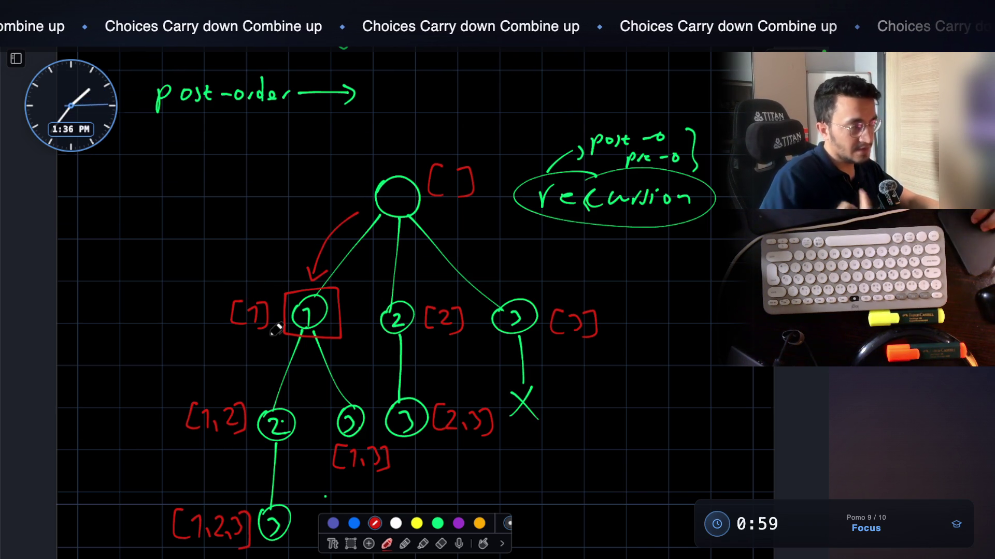
scroll(275, 330, "down", 2)
scroll(275, 330, "down", 4)
Erase the lower green tree's leaf row, child nodes and branches
left_click(437, 524)
left_click(443, 543)
scroll(441, 425, "down", 7)
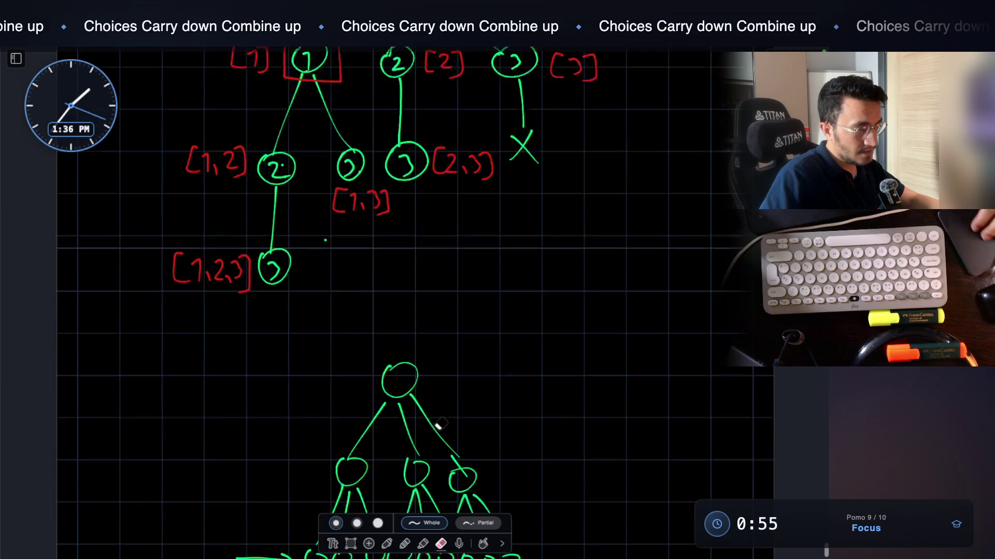
scroll(416, 378, "down", 2)
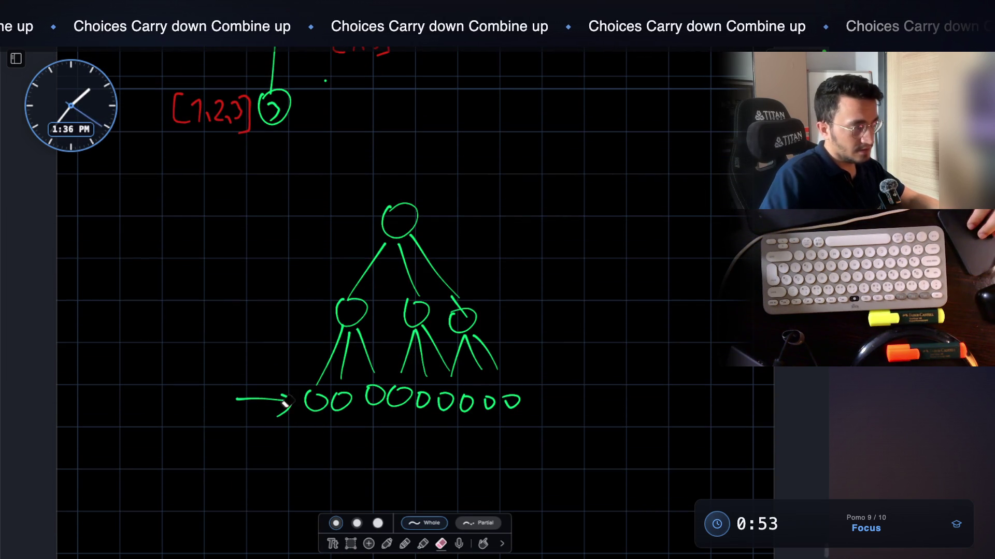
left_click_drag(371, 406, 398, 406)
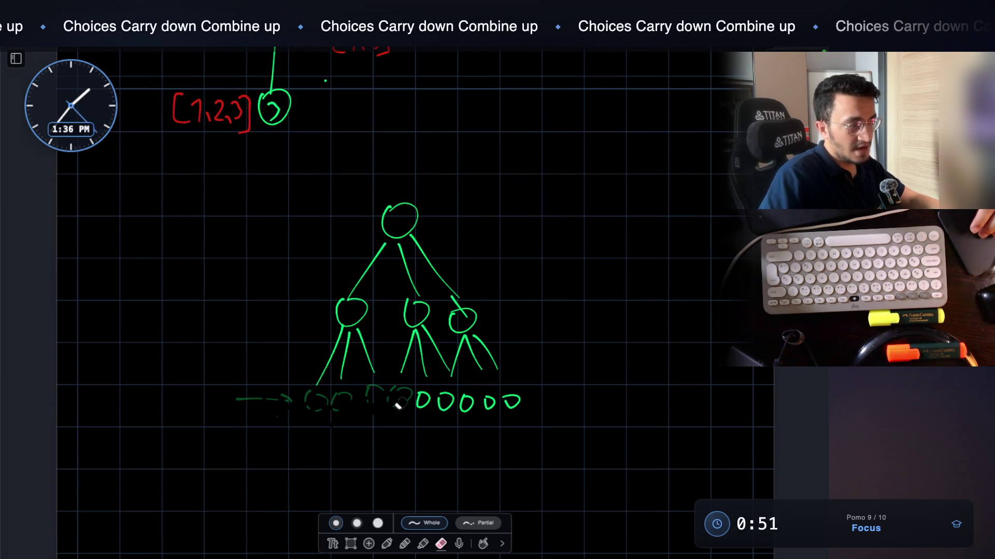
mouse_move(506, 397)
left_mouse_down()
mouse_move(518, 388)
mouse_move(473, 327)
mouse_move(356, 303)
mouse_move(453, 250)
mouse_move(415, 230)
left_mouse_up()
Write a green Recursion → Tree note with a linking arc, then select and delete it
left_click(387, 544)
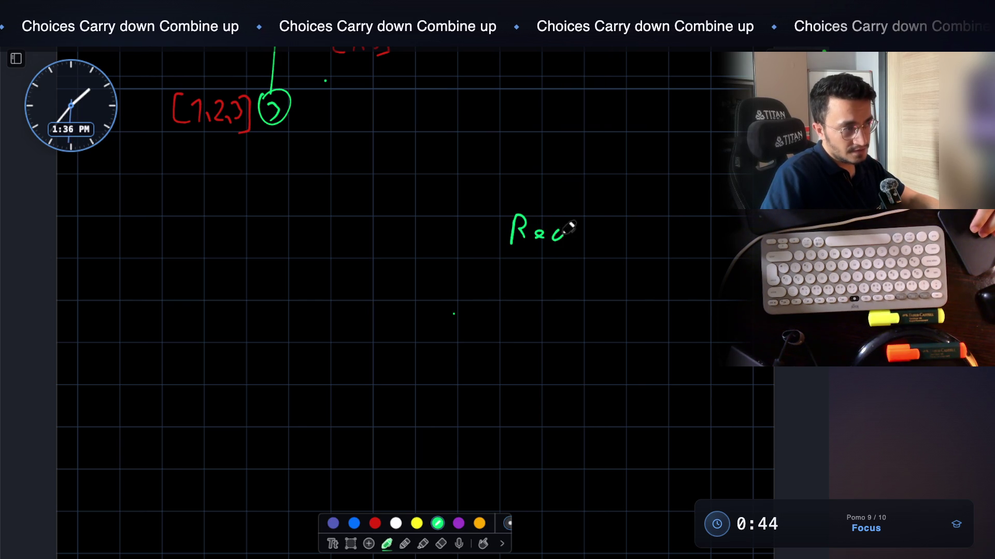
left_click_drag(554, 263, 565, 282)
mouse_move(507, 315)
left_mouse_down()
mouse_move(508, 334)
mouse_move(584, 328)
left_mouse_up()
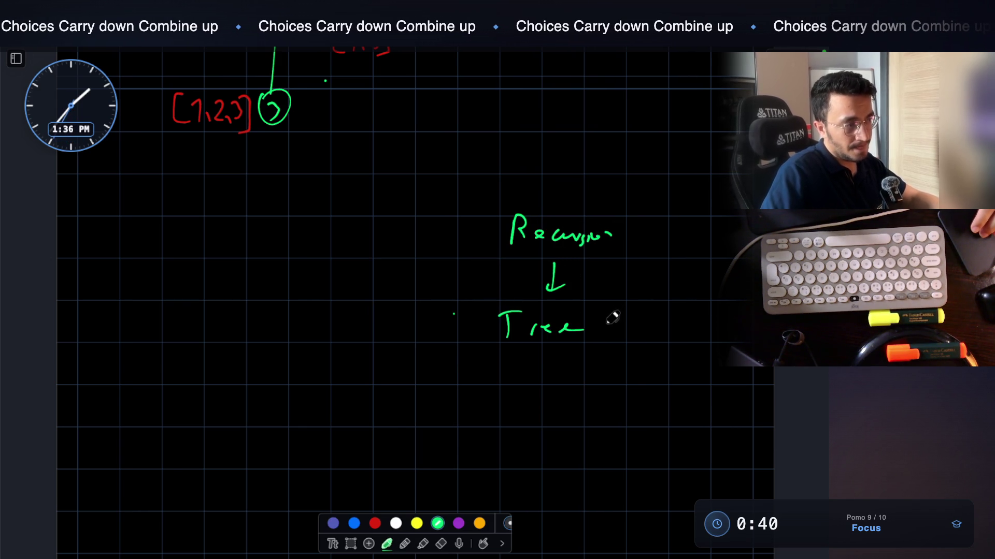
mouse_move(620, 243)
left_mouse_down()
mouse_move(630, 251)
mouse_move(620, 326)
left_mouse_up()
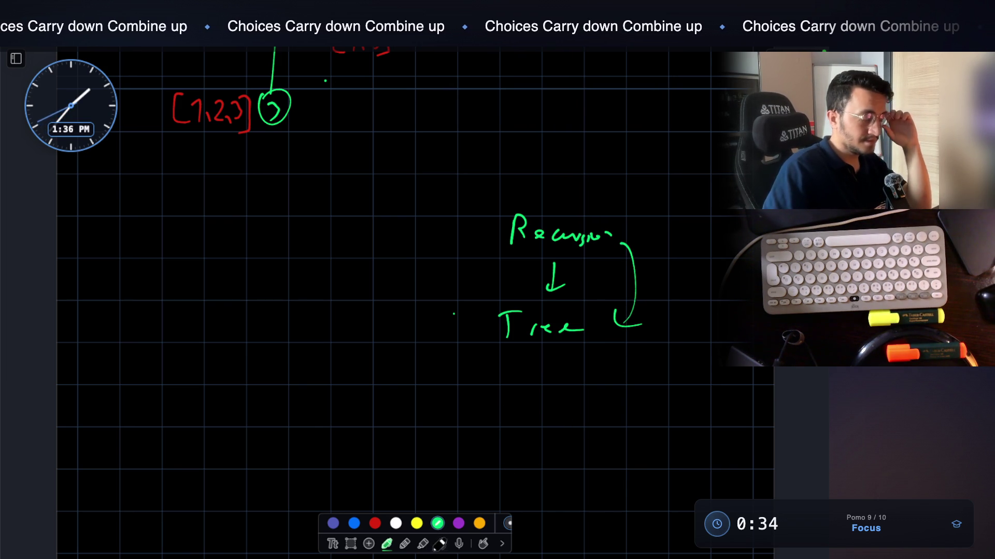
left_click(350, 543)
left_click_drag(496, 189, 680, 383)
key("Delete")
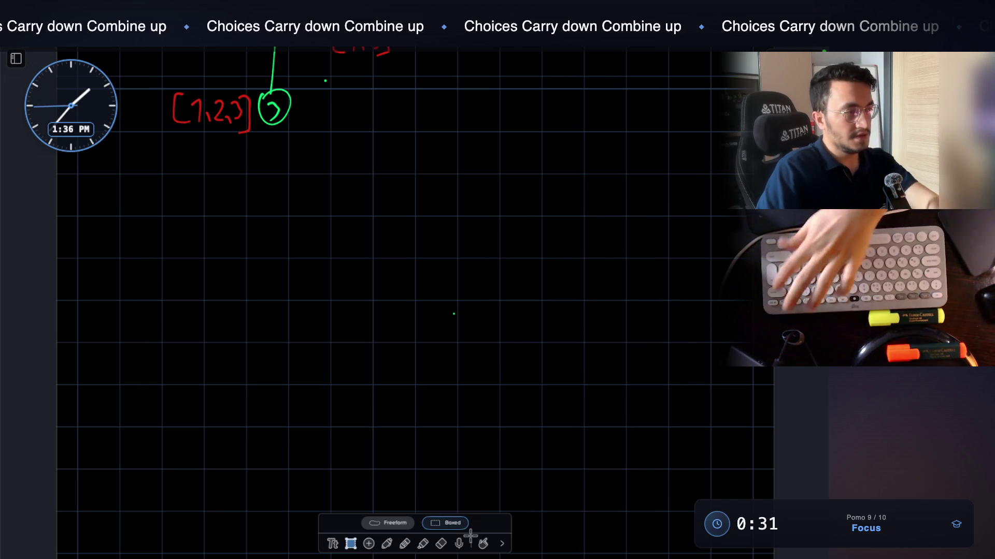
Handwrite a green func( ) with wide parentheses below the recursion tree
left_click(405, 543)
left_click(386, 544)
scroll(424, 363, "up", 10)
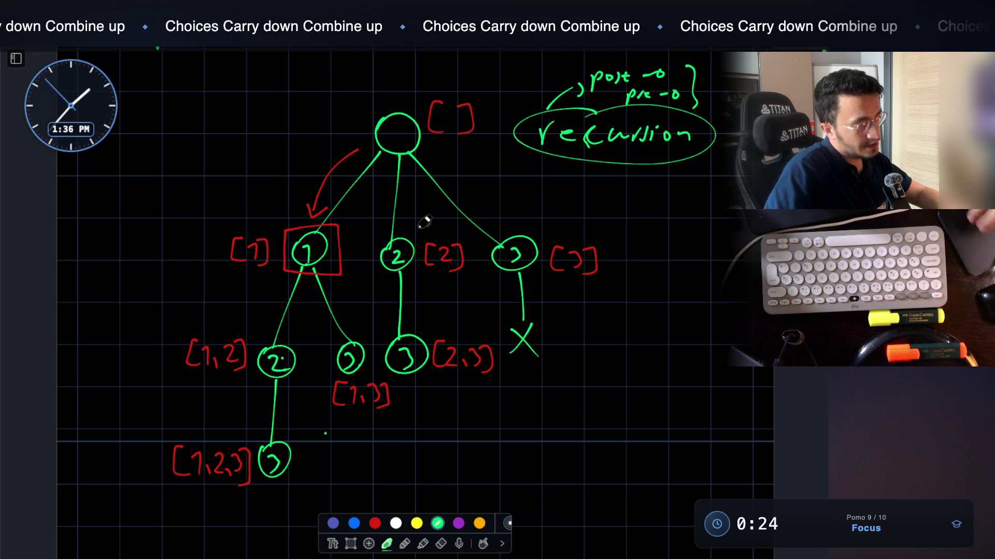
scroll(391, 344, "down", 6)
left_click_drag(228, 247, 223, 272)
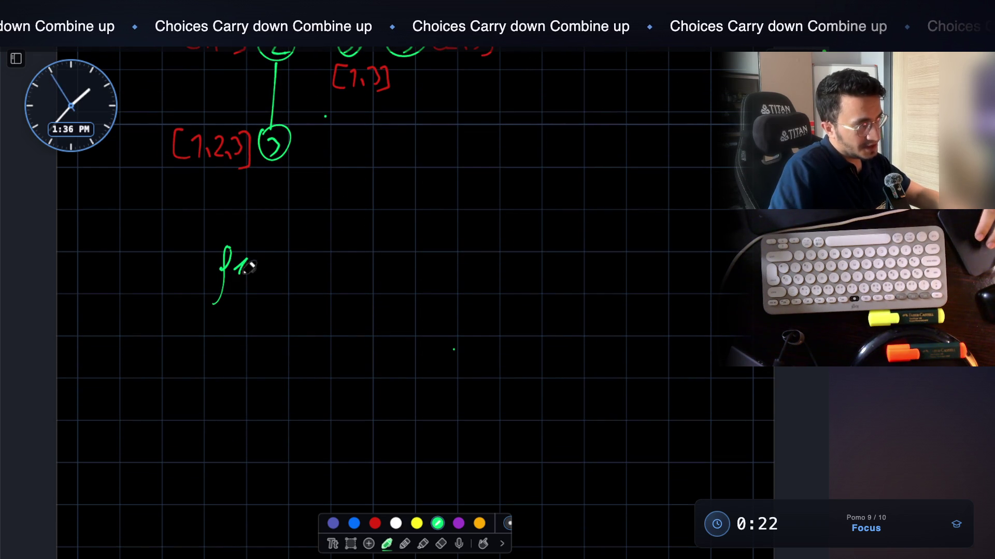
left_click_drag(277, 255, 277, 273)
left_click_drag(293, 259, 291, 274)
left_click_drag(322, 233, 326, 287)
left_click_drag(606, 234, 609, 293)
scroll(605, 283, "up", 6)
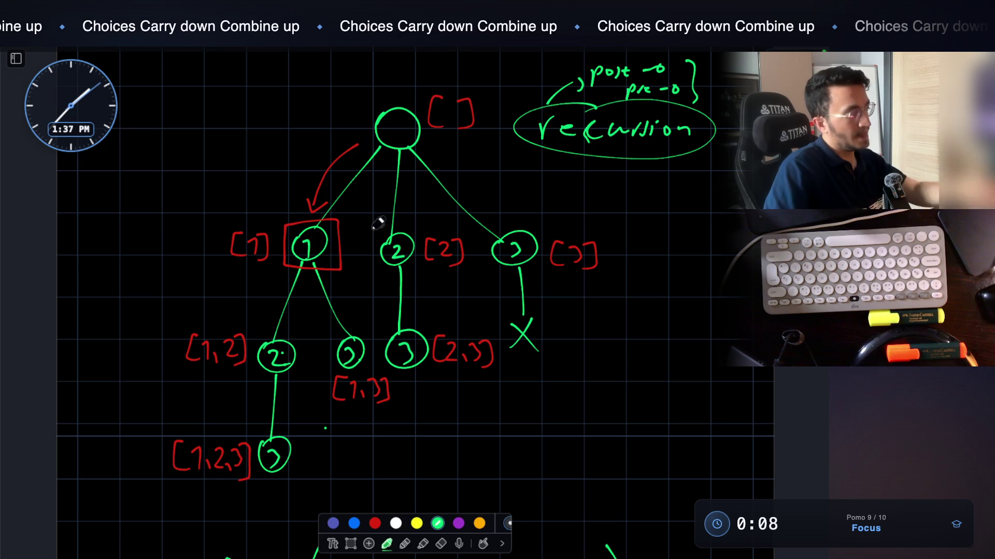
scroll(377, 222, "down", 10)
scroll(365, 358, "down", 3)
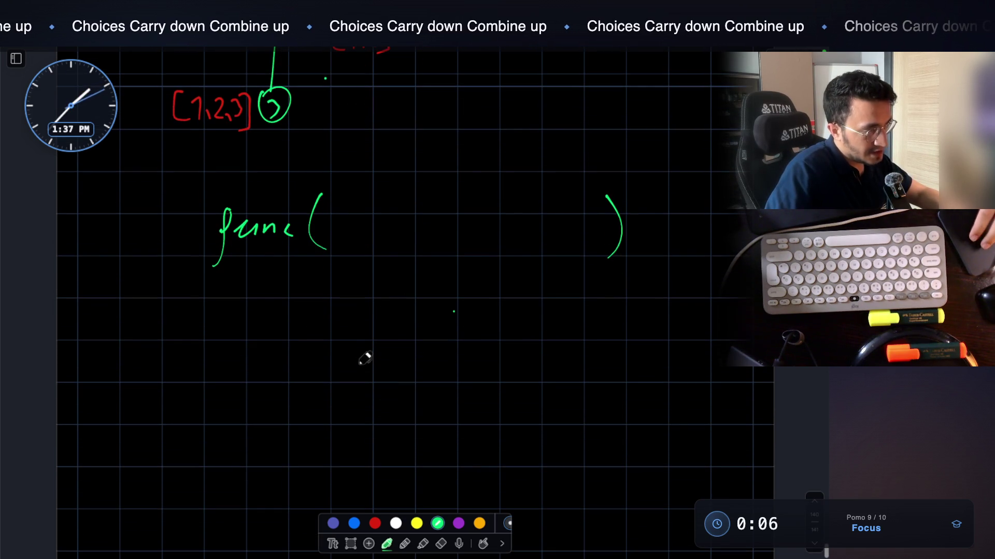
Undo a stray stroke and write an empty for( ) line under func( )
key("ctrl+z")
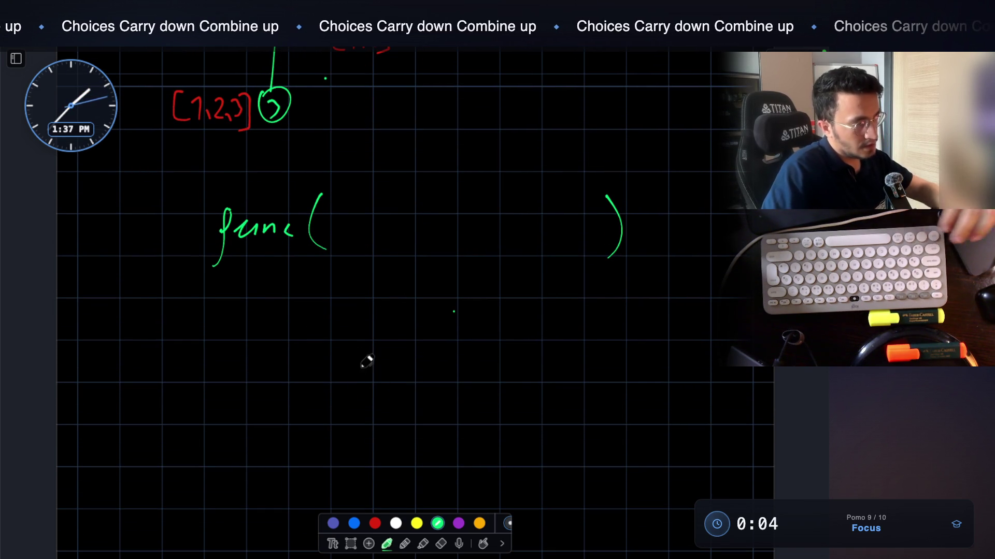
left_click_drag(331, 339, 312, 389)
left_click_drag(336, 355, 345, 360)
left_click_drag(387, 334, 392, 380)
left_click_drag(607, 332, 601, 379)
scroll(510, 357, "down", 4)
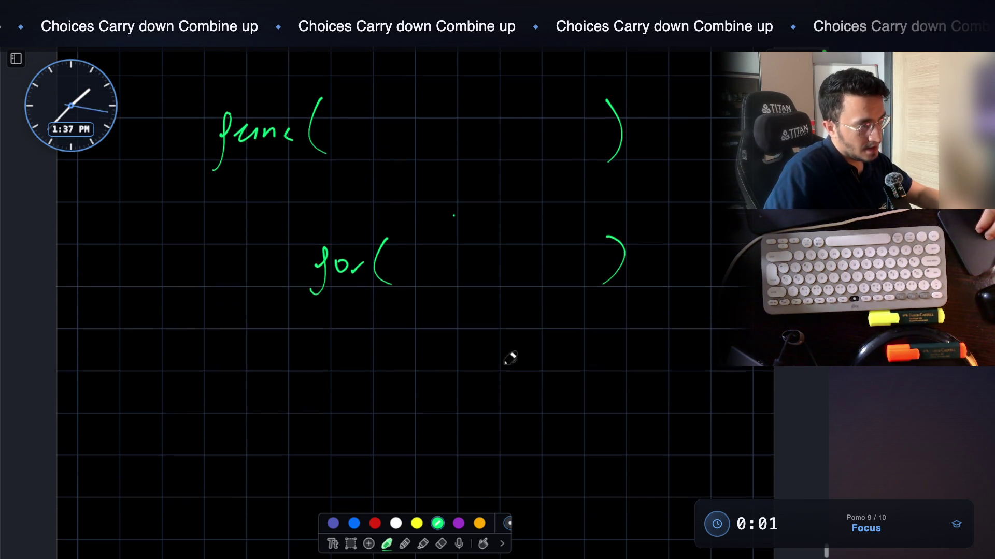
Write a nested func( ) call indented beneath the for line, redoing a misplaced start
left_click_drag(462, 349, 469, 350)
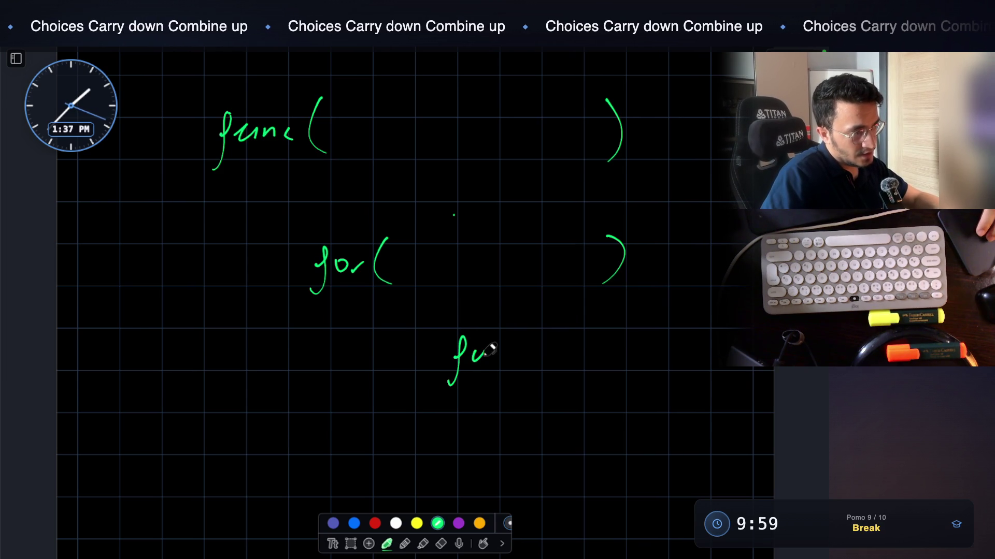
key("ctrl+z")
key("ctrl+z")
key("ctrl+z")
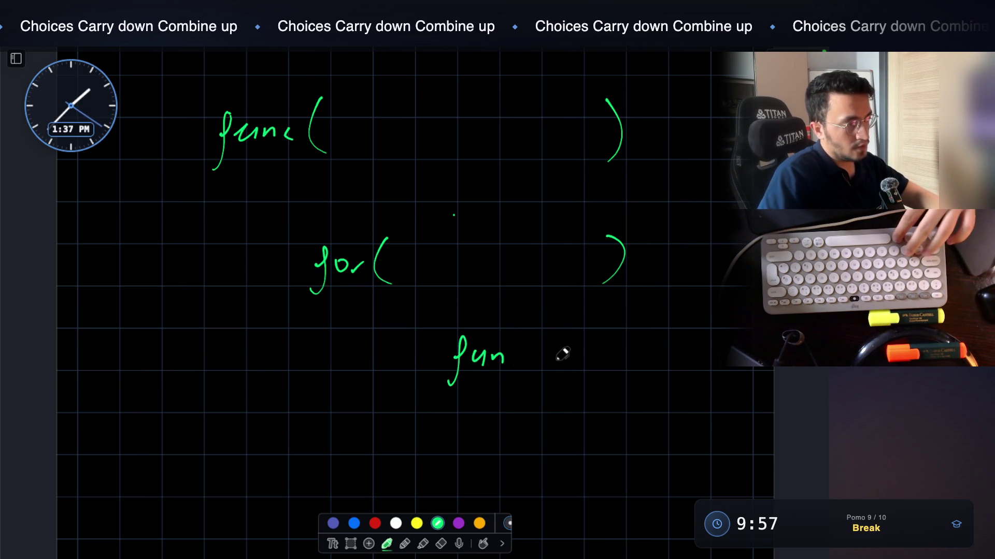
left_click_drag(384, 340, 382, 357)
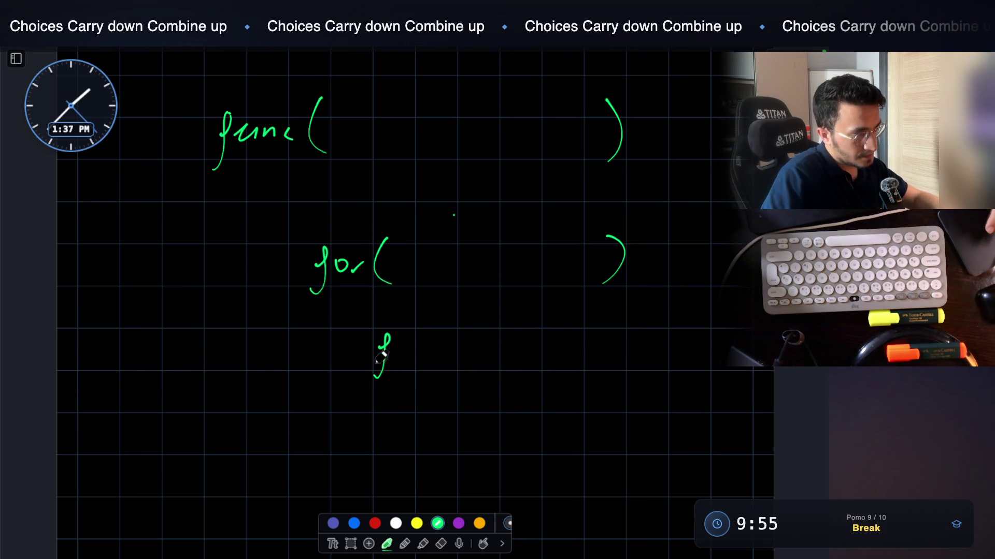
left_click_drag(477, 328, 489, 376)
left_click_drag(630, 327, 623, 370)
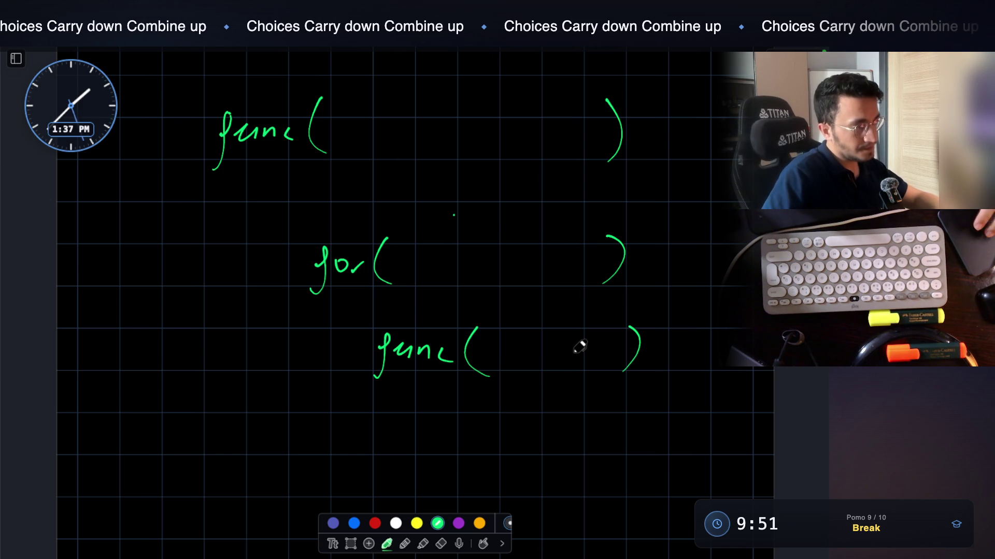
scroll(575, 342, "up", 10)
scroll(487, 270, "up", 2)
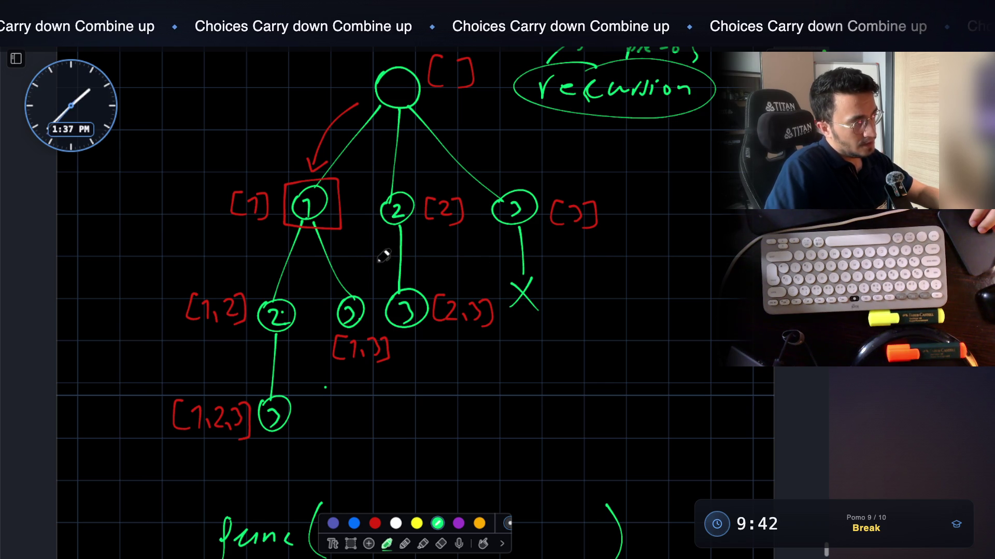
Turn the node 1 to node 2 stroke into a green arrow and recircle node 2
scroll(387, 251, "down", 1)
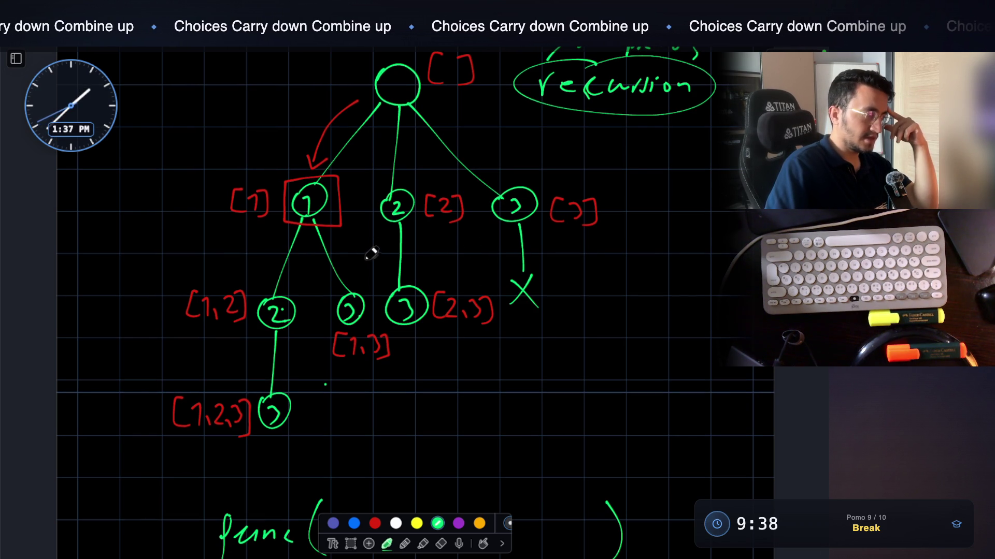
scroll(376, 279, "up", 3)
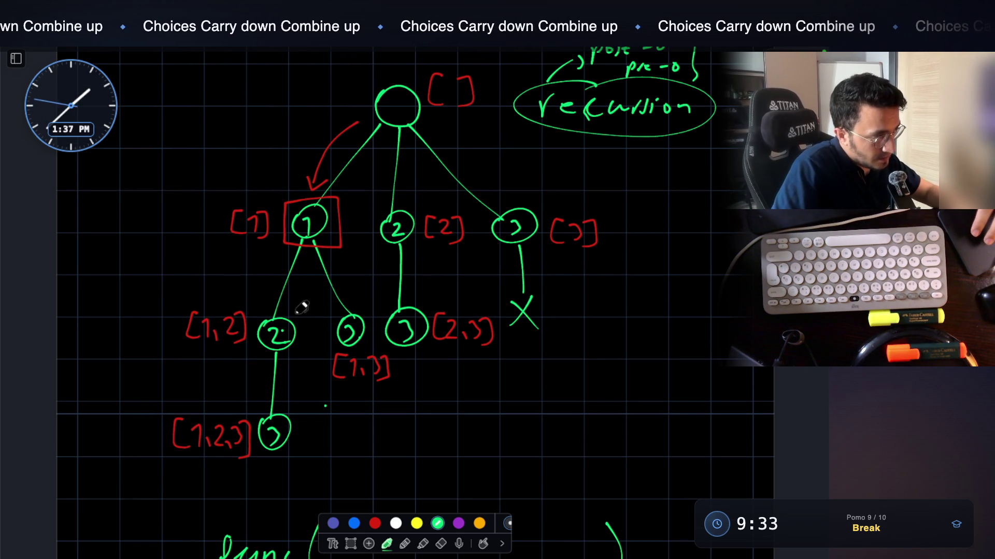
left_click_drag(286, 299, 301, 311)
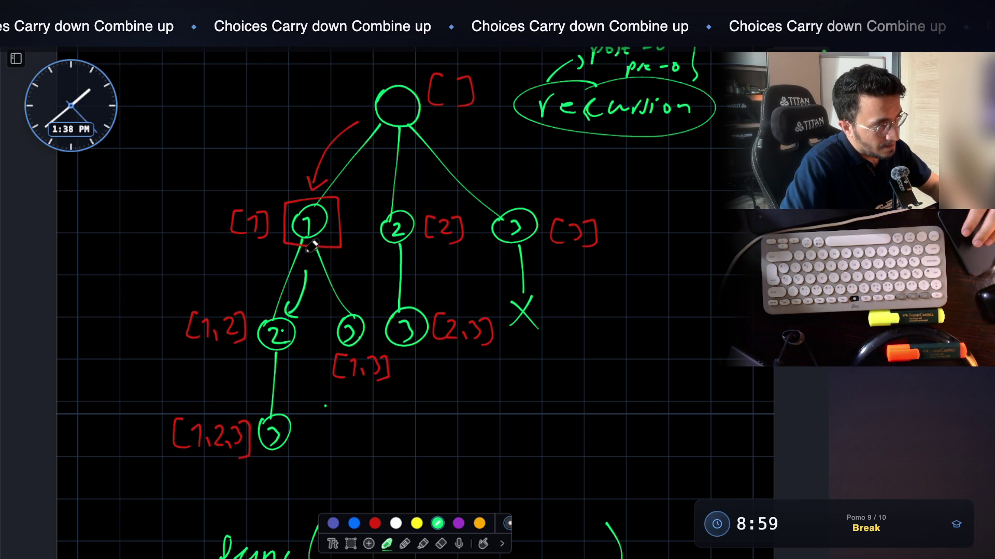
left_click_drag(294, 318, 301, 325)
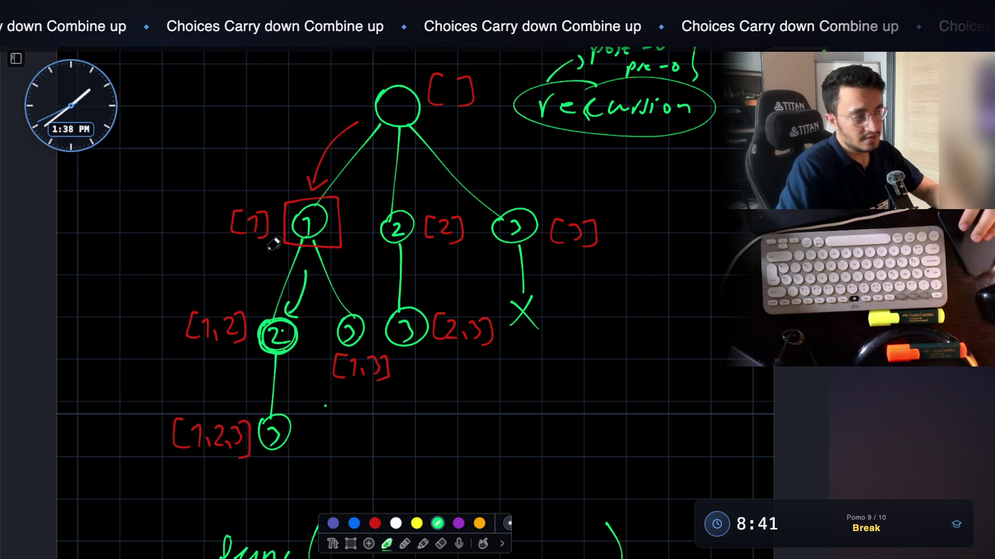
scroll(253, 241, "down", 10)
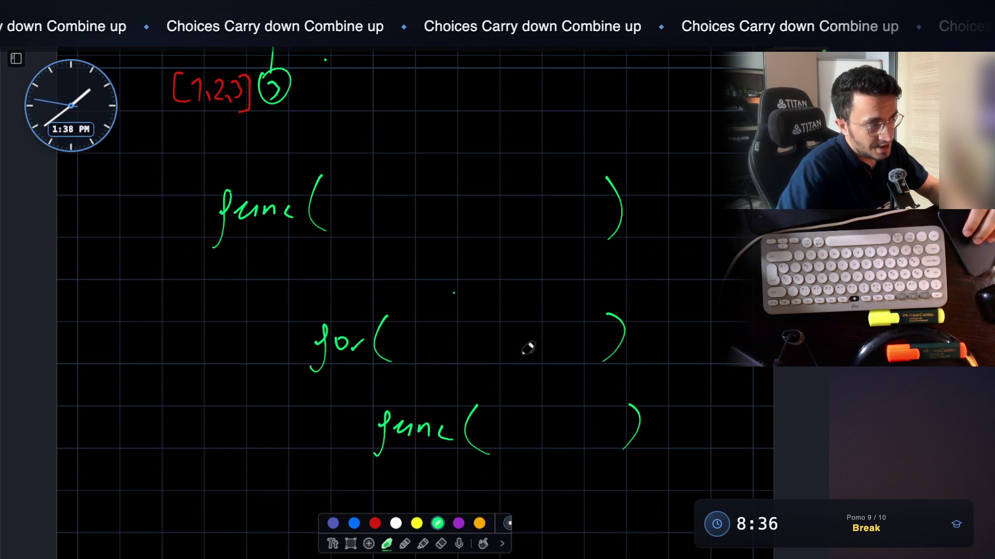
Draw green arrows between the for line and the lower func, and above the for loop
mouse_move(241, 387)
left_mouse_down()
mouse_move(287, 388)
mouse_move(281, 404)
left_mouse_up()
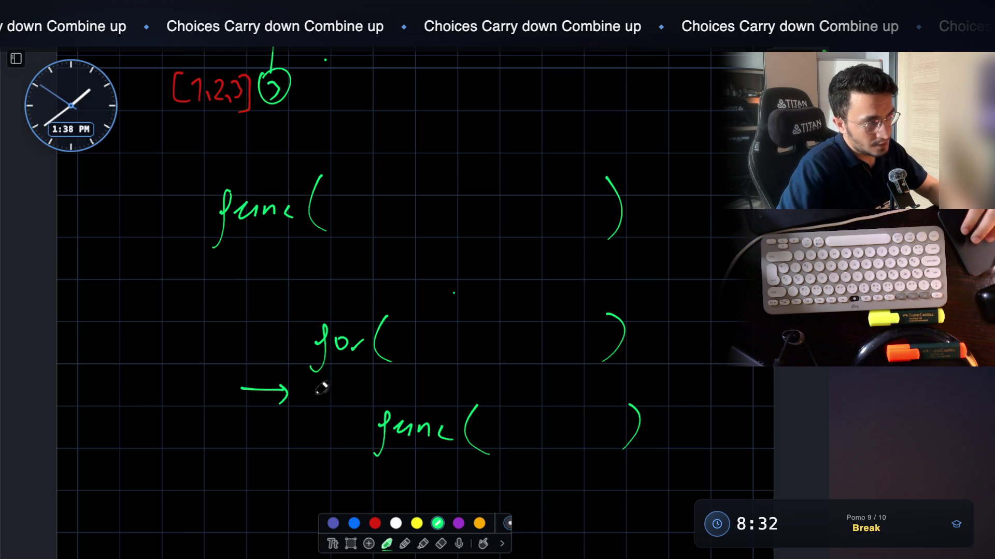
scroll(290, 336, "up", 2)
mouse_move(240, 301)
left_mouse_down()
mouse_move(289, 300)
mouse_move(280, 312)
left_mouse_up()
scroll(337, 303, "up", 5)
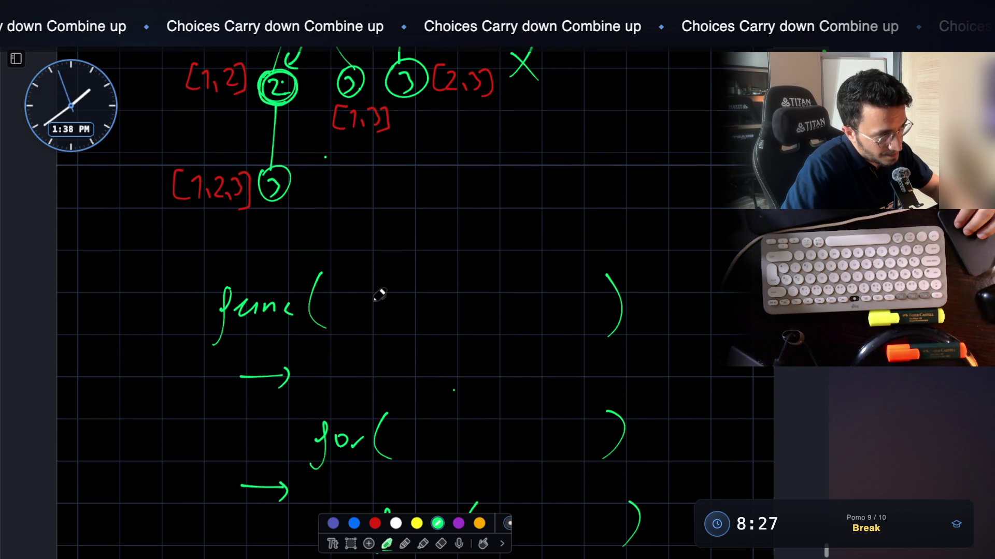
scroll(373, 300, "up", 10)
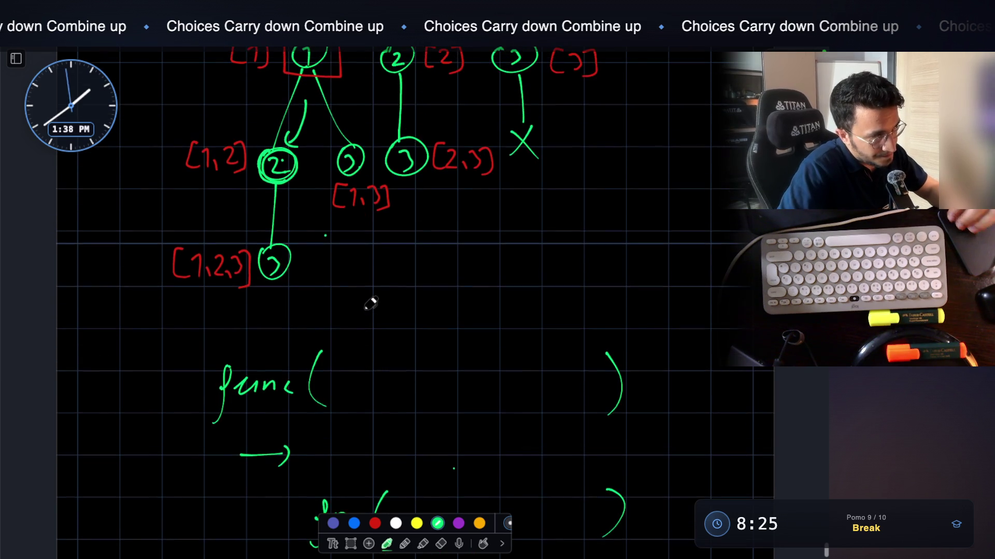
scroll(369, 305, "up", 5)
scroll(347, 313, "down", 8)
scroll(331, 290, "up", 4)
scroll(326, 256, "up", 4)
scroll(342, 213, "down", 11)
Write a bracket label [1] to the left of the top func(
mouse_move(144, 342)
left_mouse_down()
mouse_move(126, 382)
mouse_move(162, 387)
left_mouse_up()
mouse_move(169, 343)
left_mouse_down()
mouse_move(187, 344)
mouse_move(170, 390)
left_mouse_up()
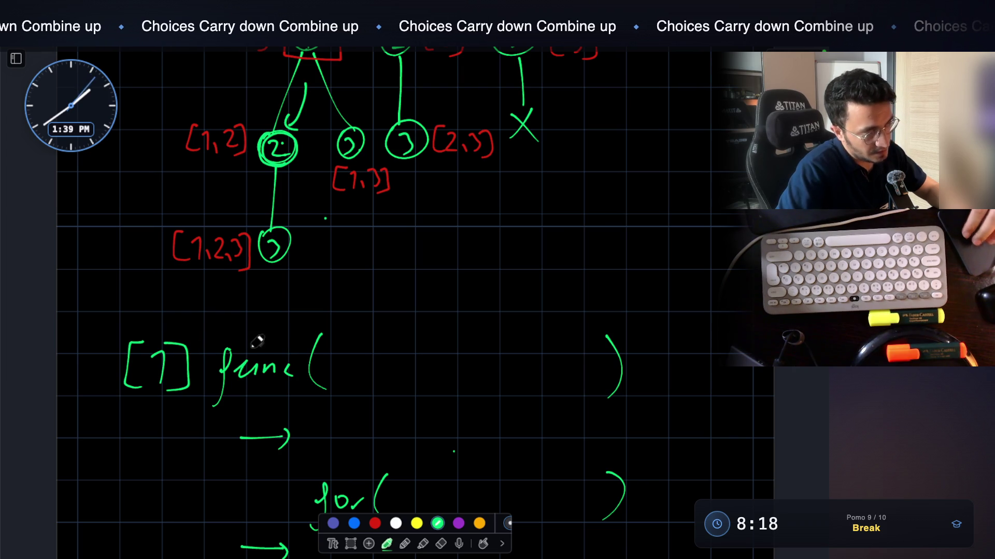
scroll(311, 347, "down", 3)
Write list.append( after the arrow and circle the [1] label beside func
mouse_move(380, 342)
left_mouse_down()
mouse_move(402, 355)
mouse_move(448, 347)
mouse_move(452, 371)
left_mouse_up()
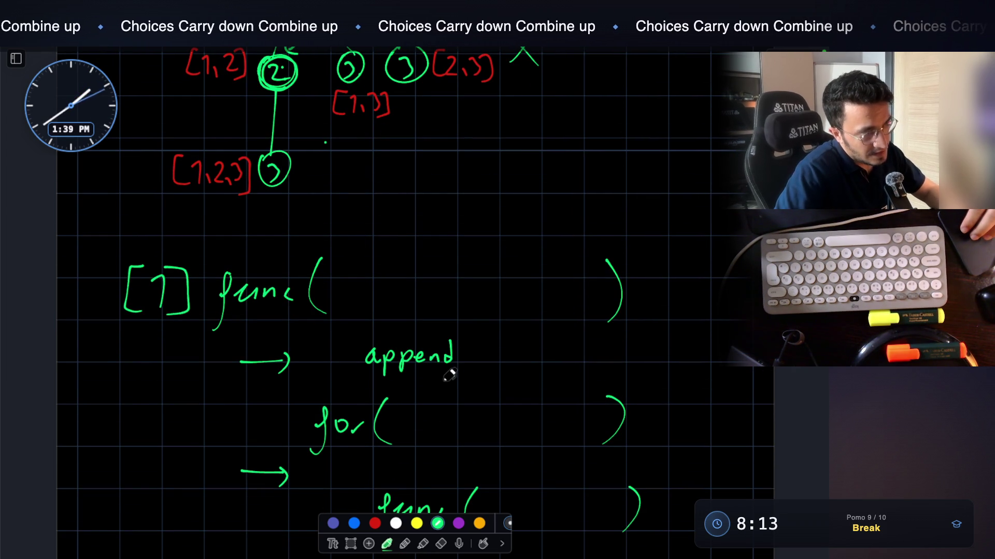
mouse_move(317, 334)
left_mouse_down()
mouse_move(322, 356)
mouse_move(348, 362)
left_mouse_up()
left_click(356, 362)
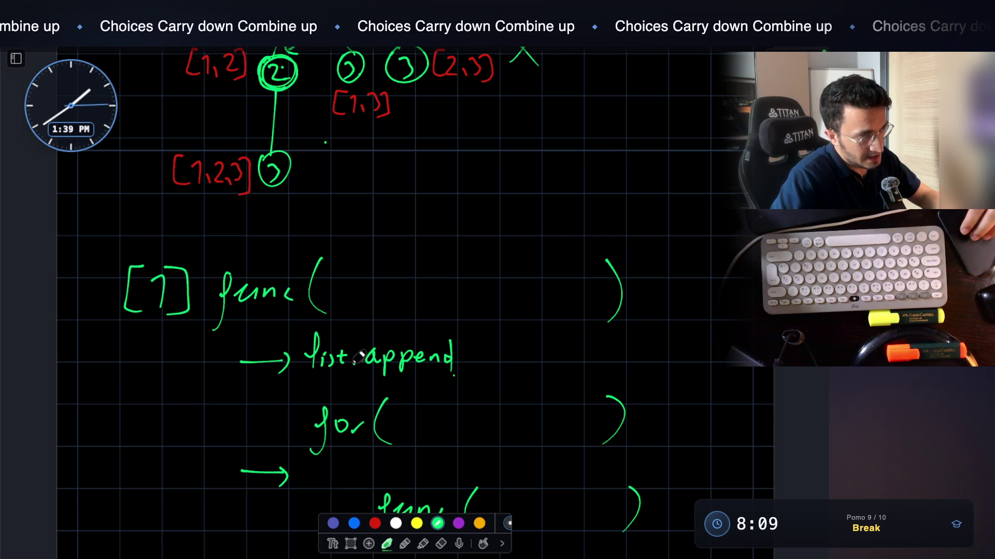
left_click_drag(482, 336, 496, 378)
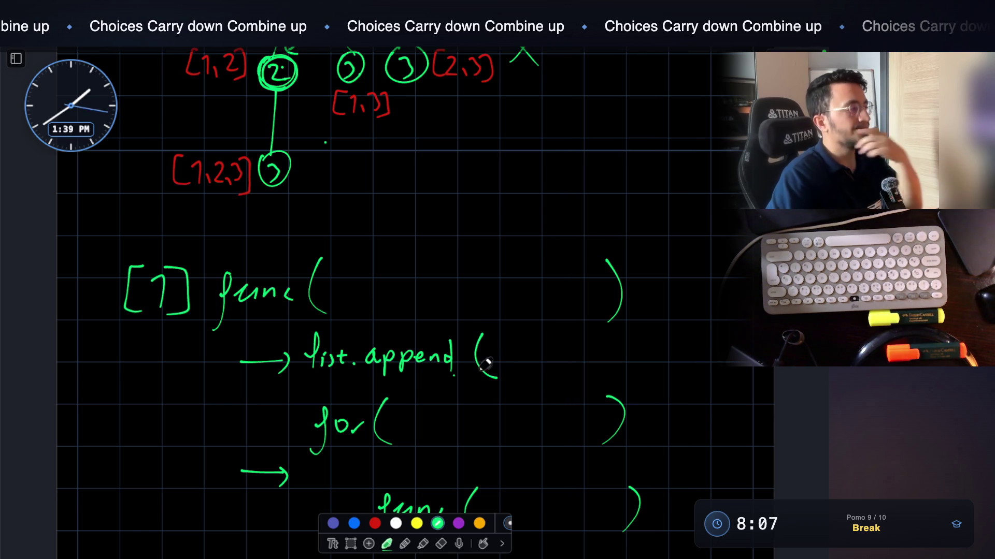
mouse_move(147, 253)
left_mouse_down()
mouse_move(113, 310)
mouse_move(205, 305)
mouse_move(184, 241)
left_mouse_up()
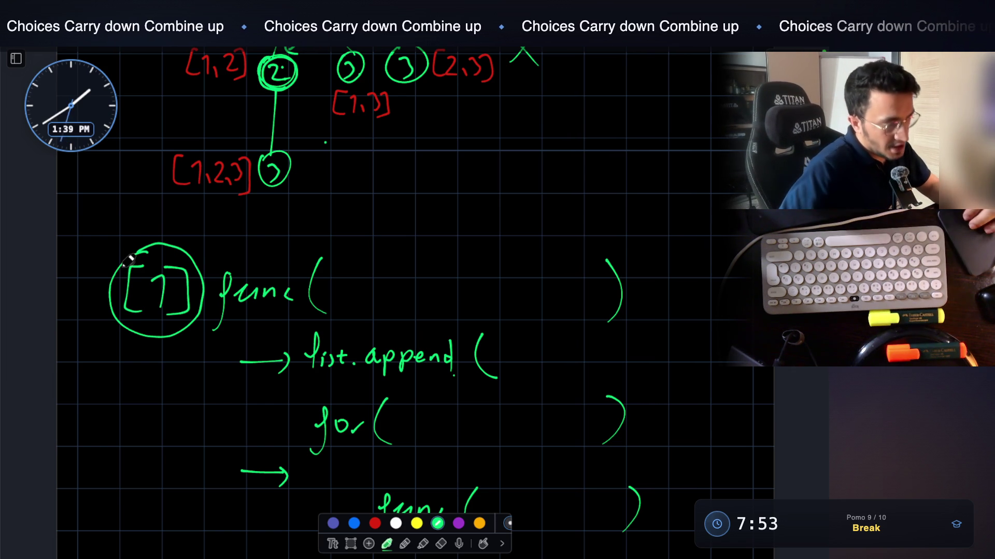
Draw a green arrow leading into the pseudocode line
scroll(129, 259, "down", 2)
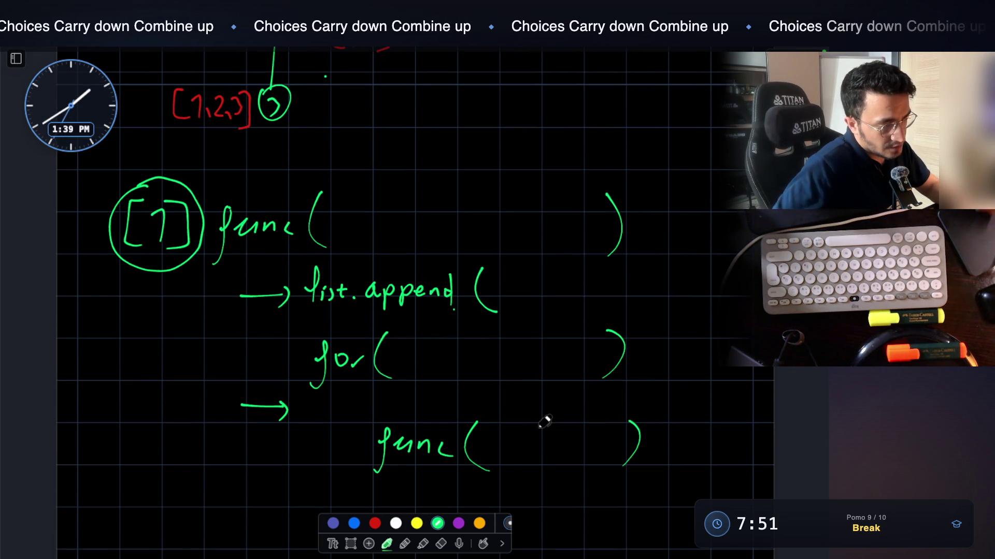
scroll(550, 414, "down", 1)
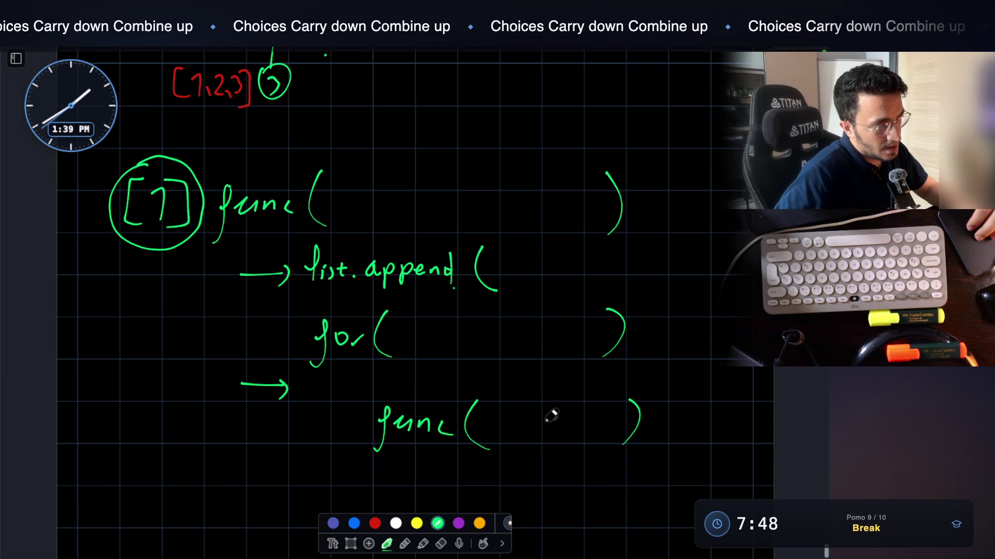
scroll(538, 369, "down", 1)
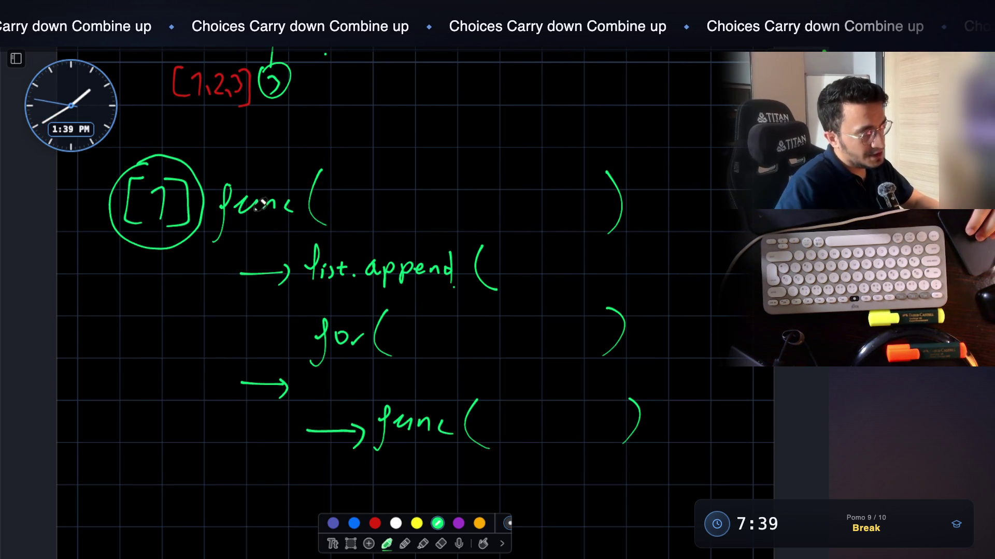
left_click_drag(188, 286, 224, 252)
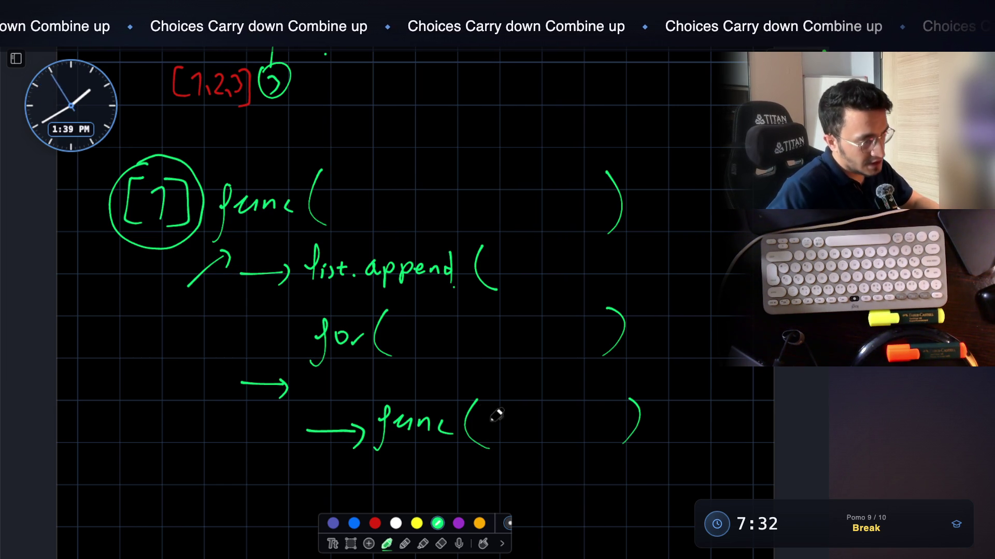
Undo stray rings and letters, then write [1] as the inner func( ) argument
mouse_move(494, 418)
left_mouse_down()
mouse_move(510, 423)
mouse_move(533, 410)
mouse_move(538, 440)
left_mouse_up()
mouse_move(148, 155)
left_mouse_down()
mouse_move(111, 207)
mouse_move(191, 171)
mouse_move(186, 239)
mouse_move(182, 189)
left_mouse_up()
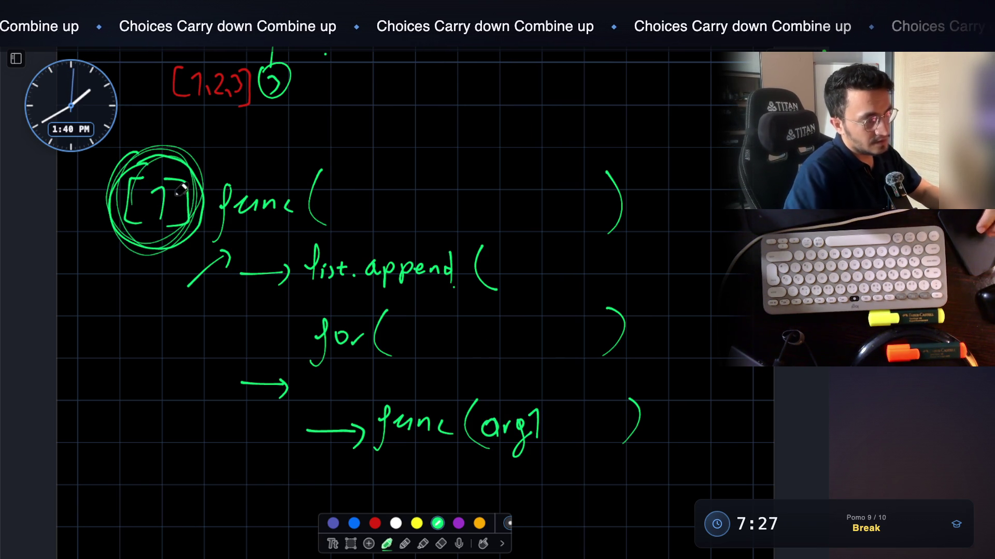
key("ctrl+z")
key("ctrl+z")
key("ctrl+z")
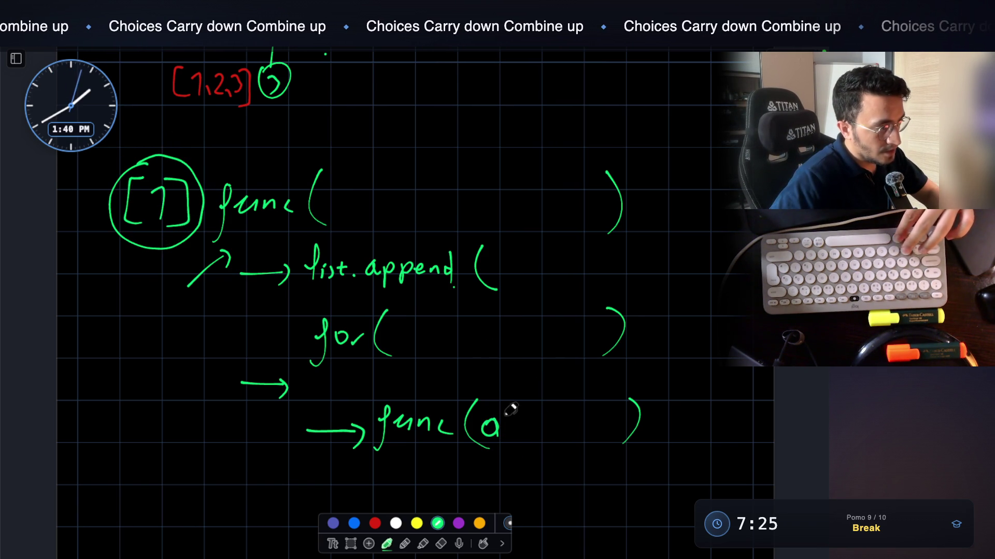
key("ctrl+z")
mouse_move(500, 407)
left_mouse_down()
mouse_move(492, 407)
mouse_move(501, 437)
mouse_move(521, 438)
left_mouse_up()
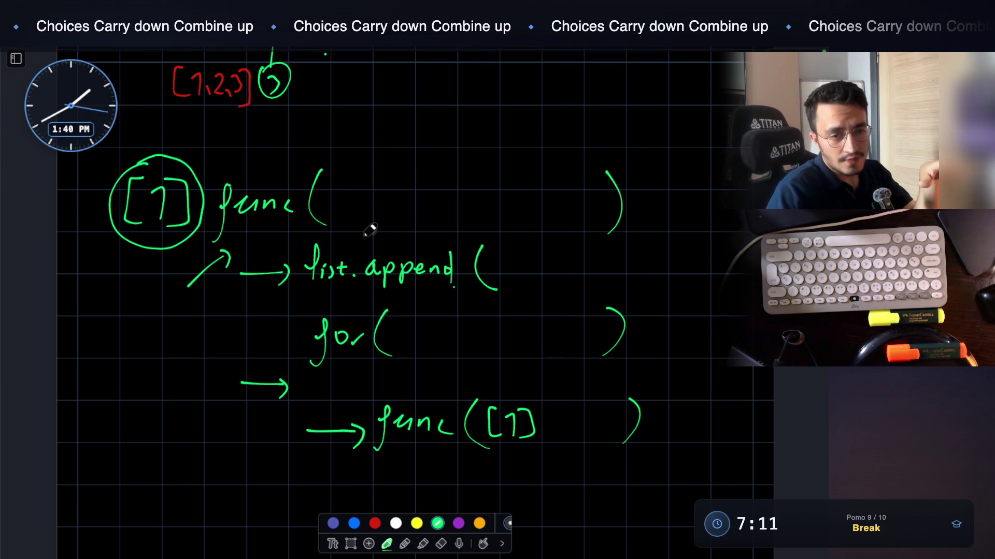
Handwrite two blank func( ) calls, one below the other, in empty space
scroll(373, 221, "down", 10)
mouse_move(228, 233)
left_mouse_down()
mouse_move(246, 200)
mouse_move(231, 269)
left_mouse_up()
mouse_move(262, 220)
left_mouse_down()
mouse_move(264, 229)
mouse_move(333, 221)
mouse_move(347, 255)
left_mouse_up()
left_click_drag(548, 202, 552, 267)
left_click_drag(344, 369, 336, 406)
left_click_drag(362, 358, 420, 386)
left_click_drag(450, 346, 457, 400)
left_click_drag(563, 343, 560, 416)
Sketch a small tree with node 1 above children 2 and 3, retracing node 2
scroll(545, 371, "up", 3)
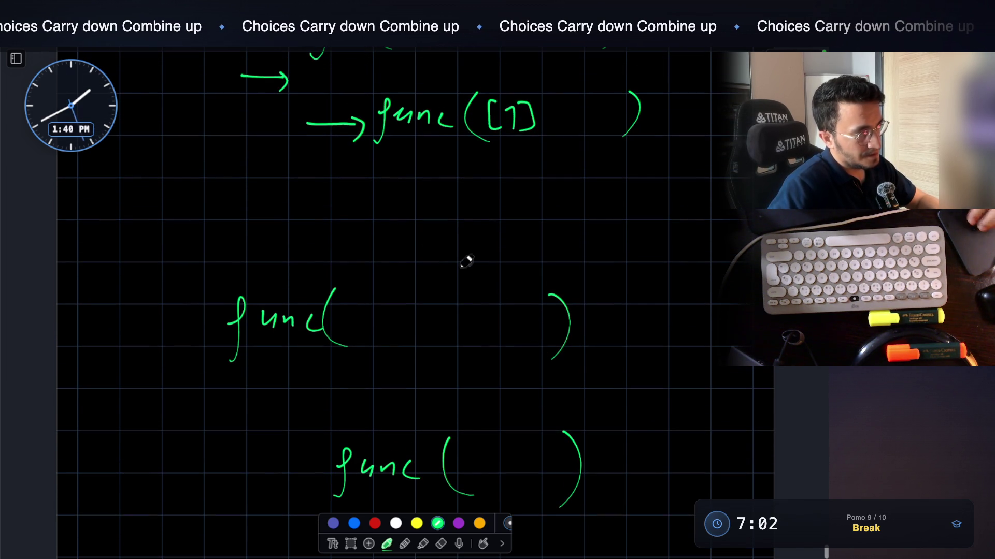
scroll(333, 160, "up", 15)
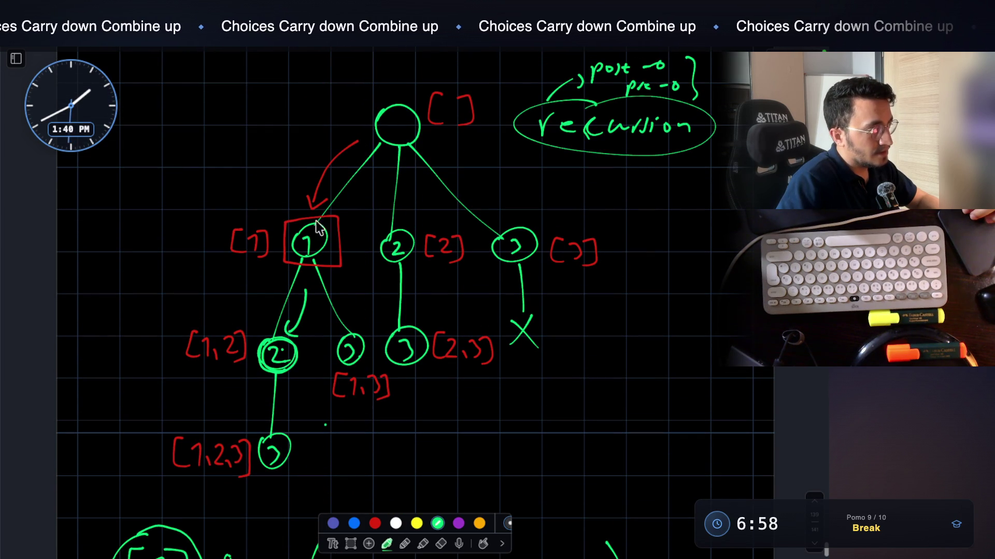
scroll(342, 345, "down", 15)
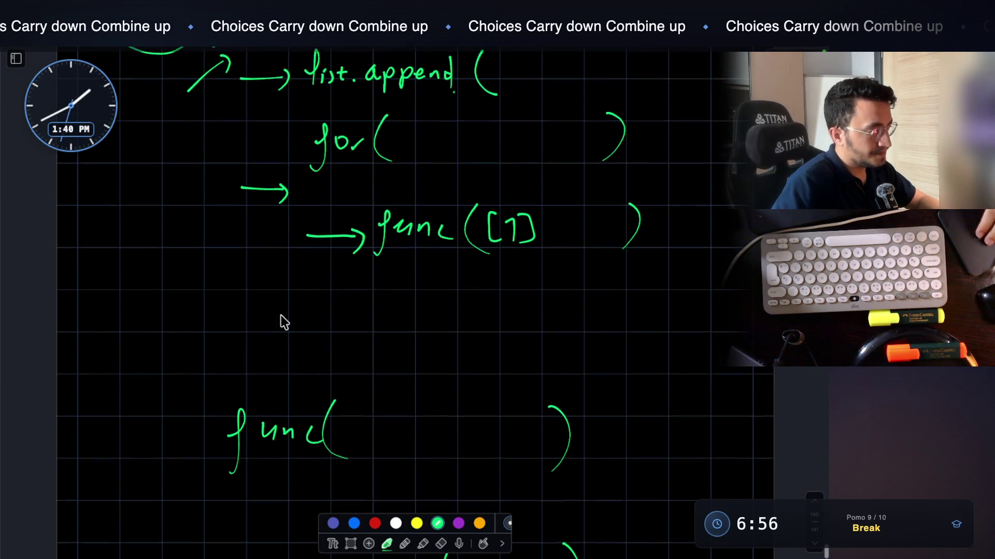
mouse_move(134, 266)
left_mouse_down()
mouse_move(147, 291)
mouse_move(112, 358)
left_mouse_up()
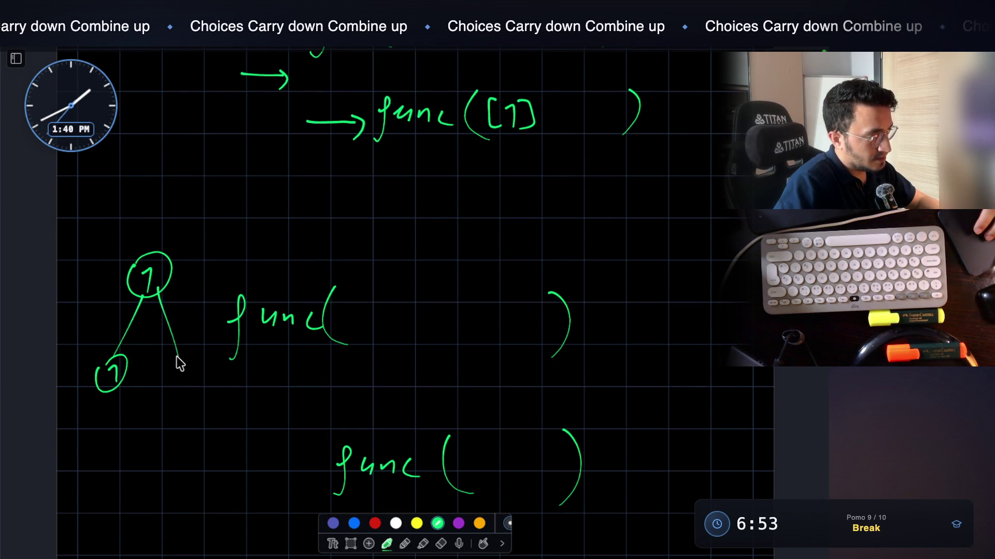
scroll(177, 357, "up", 10)
scroll(288, 267, "down", 5)
scroll(288, 266, "down", 5)
mouse_move(110, 362)
left_mouse_down()
mouse_move(114, 380)
mouse_move(131, 371)
left_mouse_up()
left_click_drag(185, 356, 179, 372)
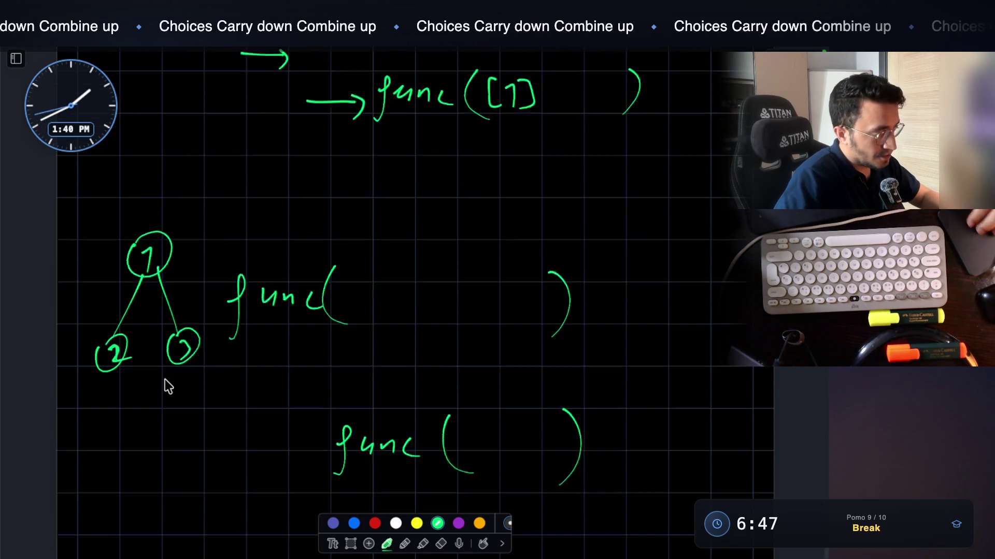
scroll(164, 379, "down", 2)
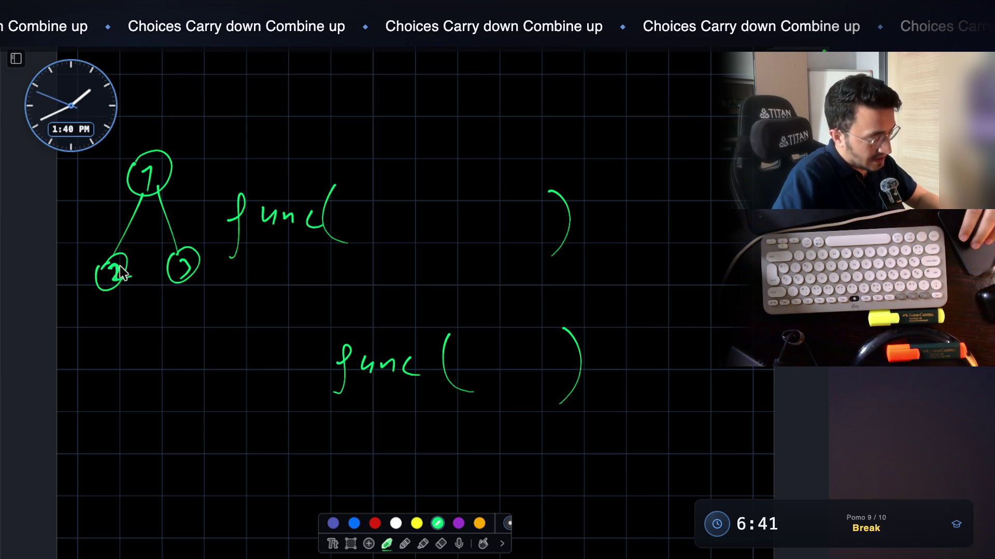
mouse_move(111, 266)
left_mouse_down()
mouse_move(111, 288)
mouse_move(127, 265)
mouse_move(120, 298)
left_mouse_up()
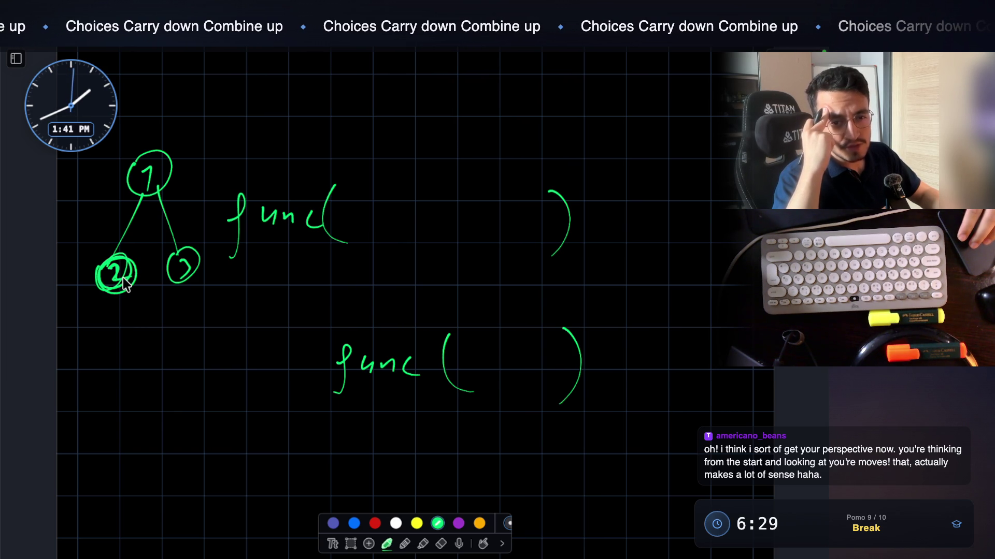
scroll(124, 283, "up", 10)
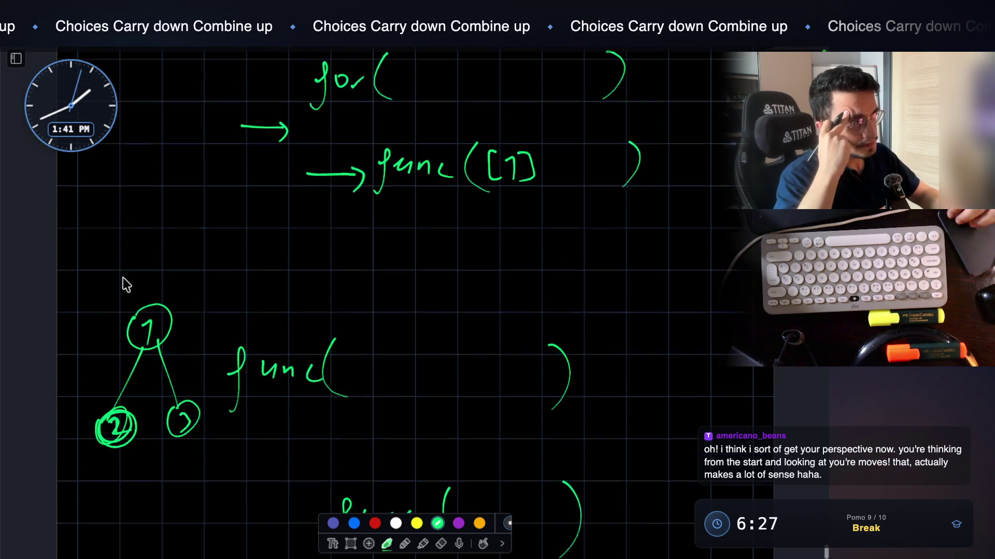
scroll(123, 277, "up", 3)
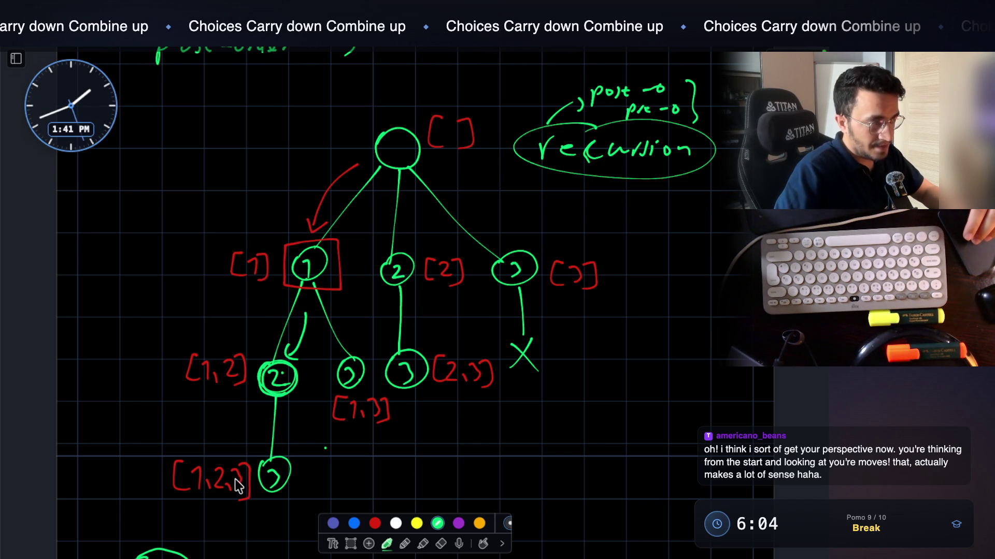
left_click_drag(213, 390, 233, 391)
left_click_drag(225, 499, 192, 501)
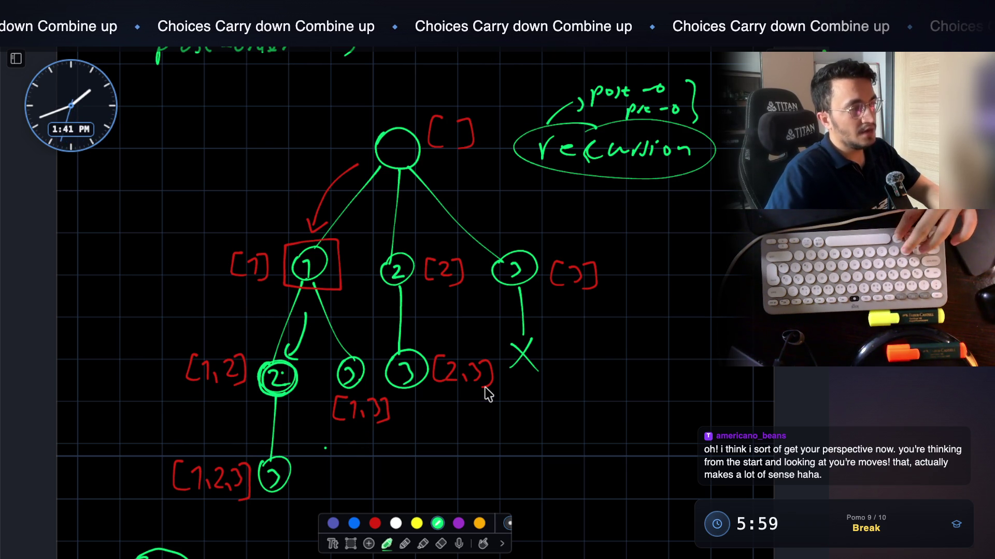
scroll(485, 388, "down", 5)
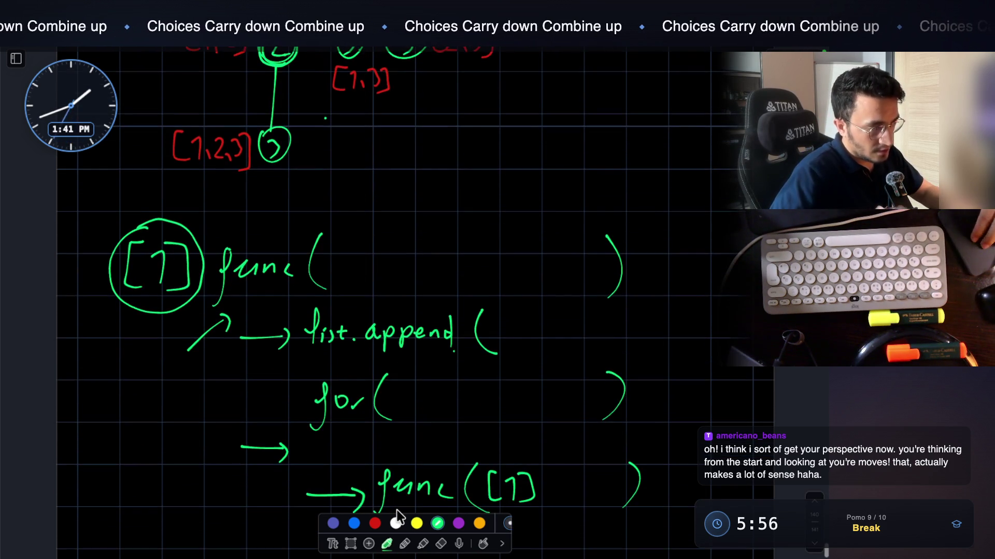
scroll(397, 511, "up", 5)
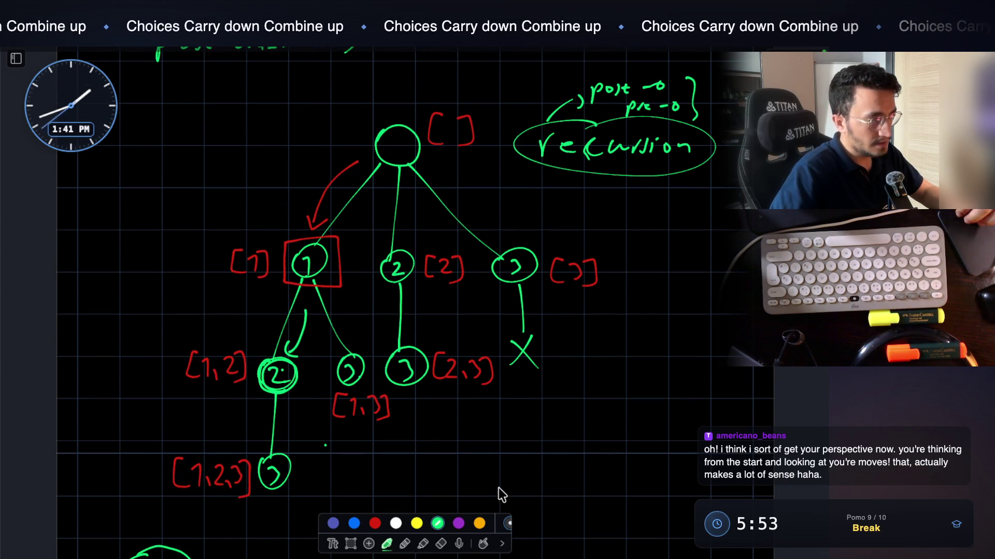
scroll(498, 487, "down", 2)
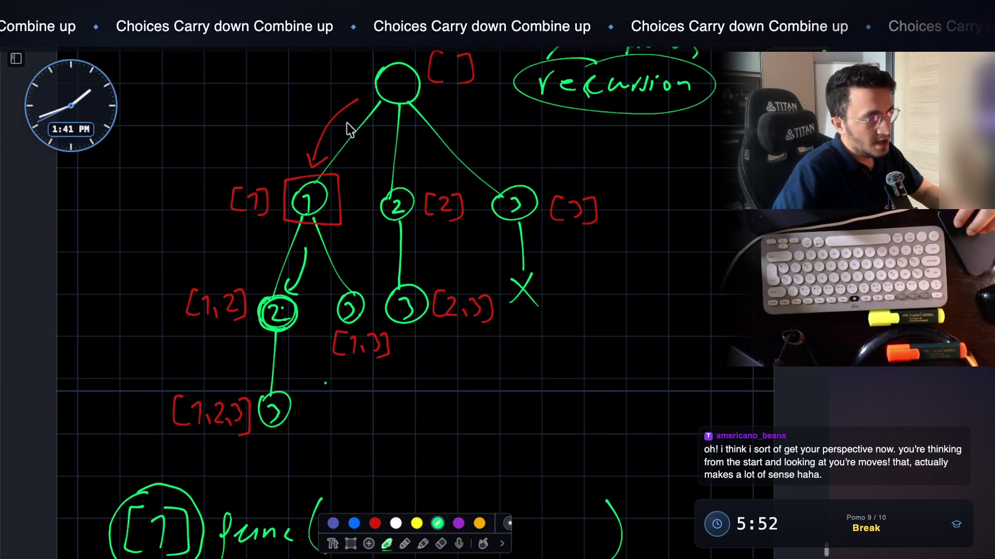
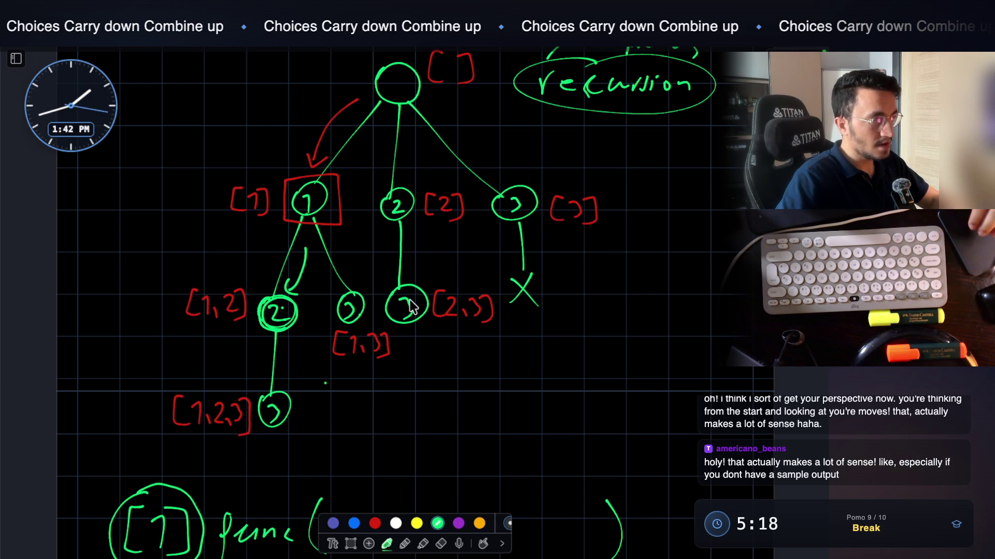
Scroll the Notability page past the large recursion tree to the small 1-2-3 tree and empty func( ) calls
scroll(412, 303, "down", 1)
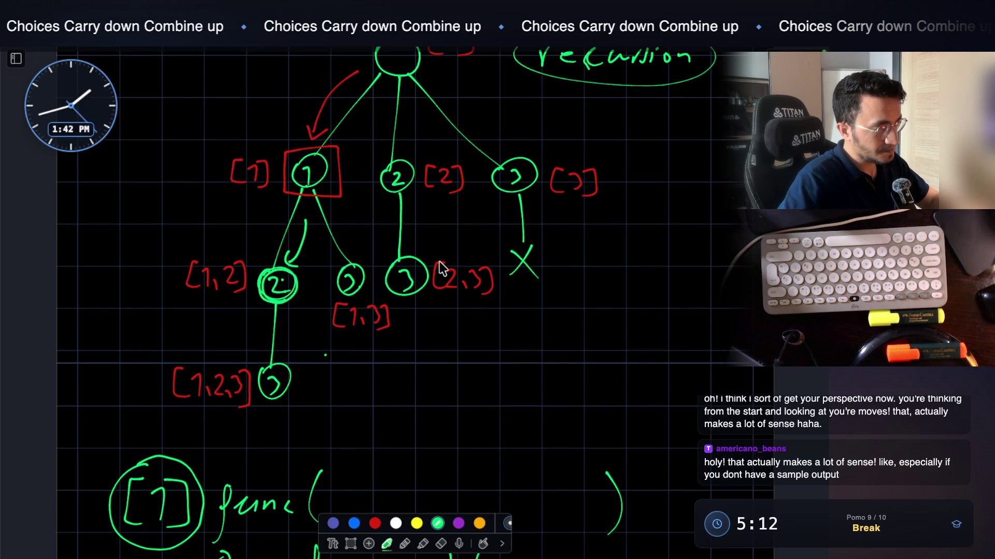
scroll(451, 238, "up", 1)
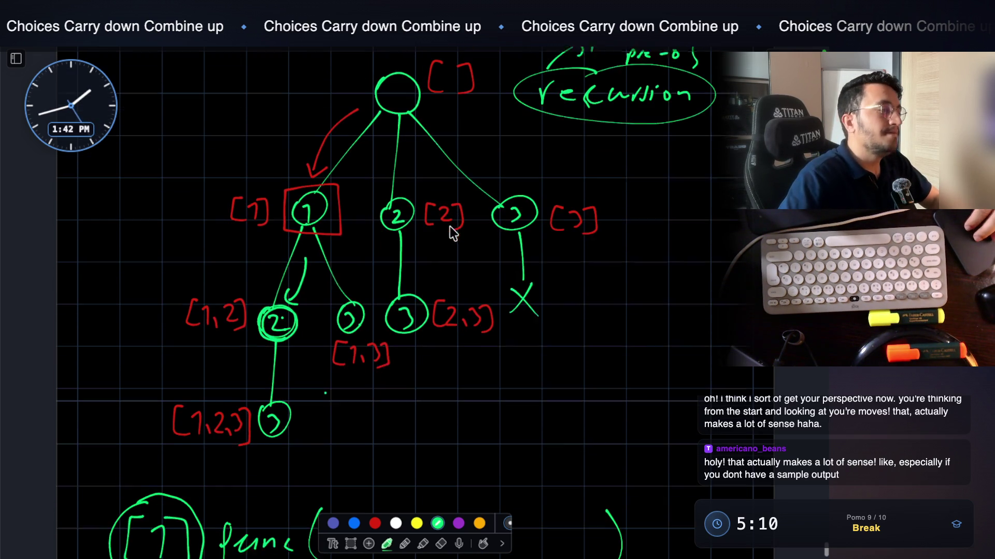
scroll(451, 231, "down", 1)
scroll(422, 231, "down", 3)
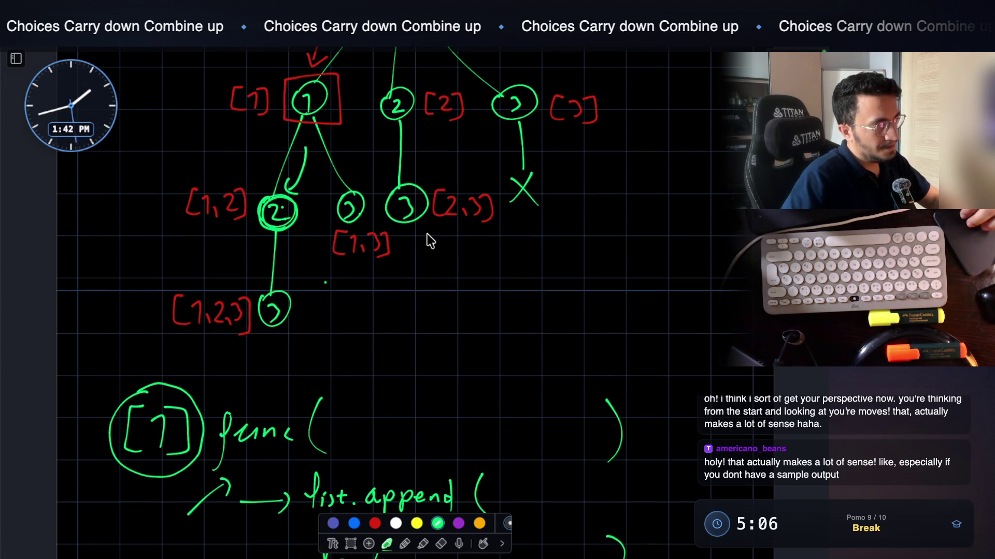
scroll(427, 234, "up", 2)
scroll(357, 224, "down", 10)
scroll(301, 381, "down", 4)
scroll(139, 394, "down", 4)
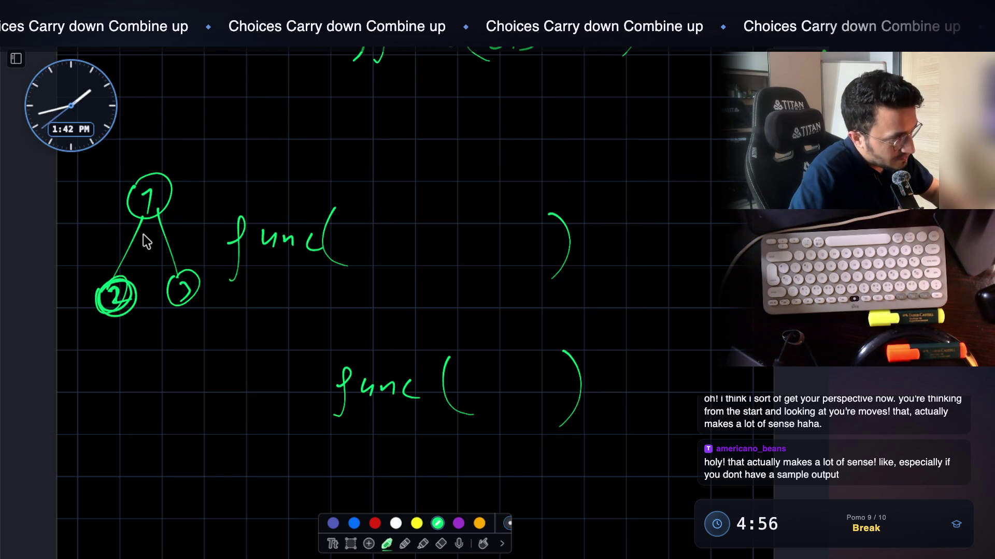
Draw an arrow from node 1 to node 2, write [1] after the upper func( ), and undo stray strokes
mouse_move(148, 245)
left_mouse_down()
mouse_move(139, 274)
mouse_move(150, 276)
left_mouse_up()
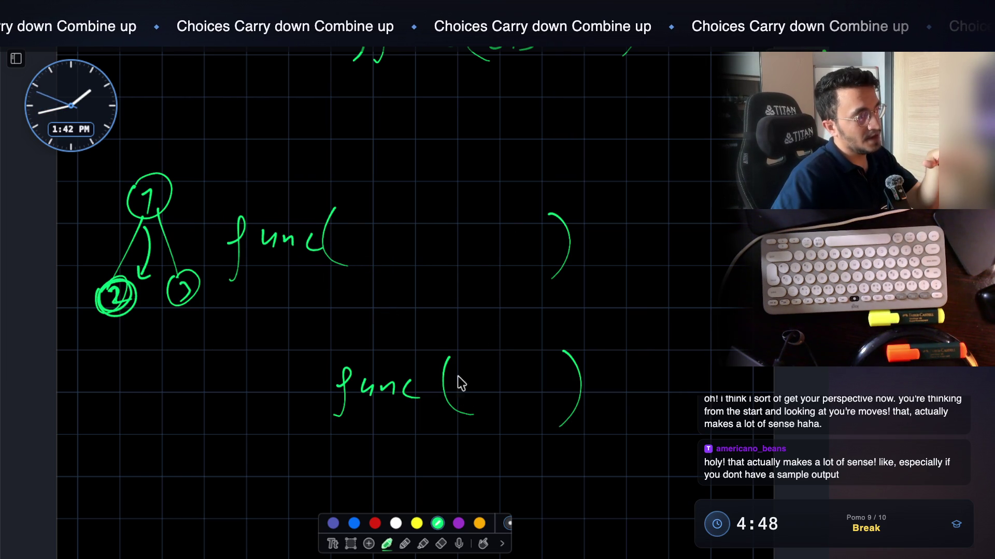
left_click_drag(430, 216, 450, 253)
left_click_drag(520, 381, 529, 413)
key("ctrl+z")
key("ctrl+z")
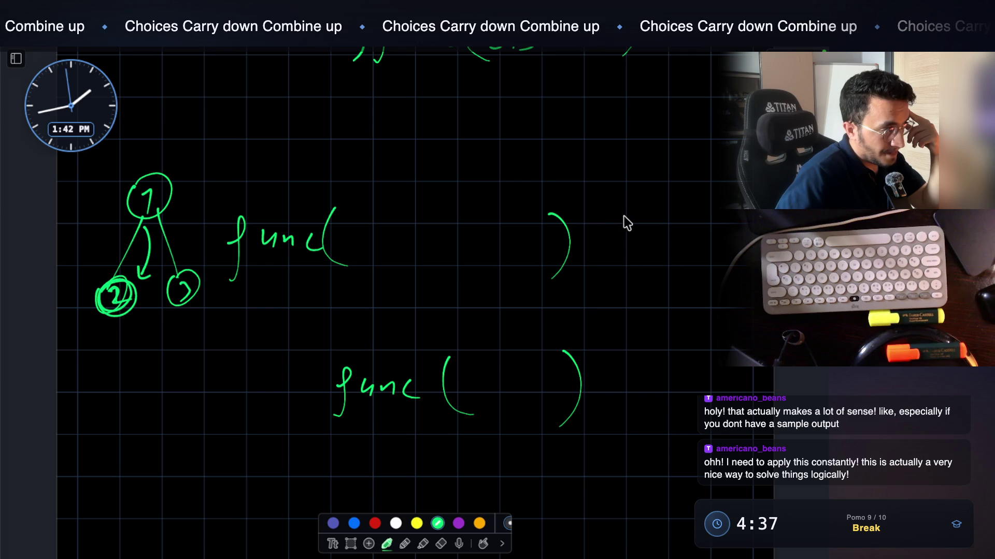
left_click_drag(636, 225, 654, 263)
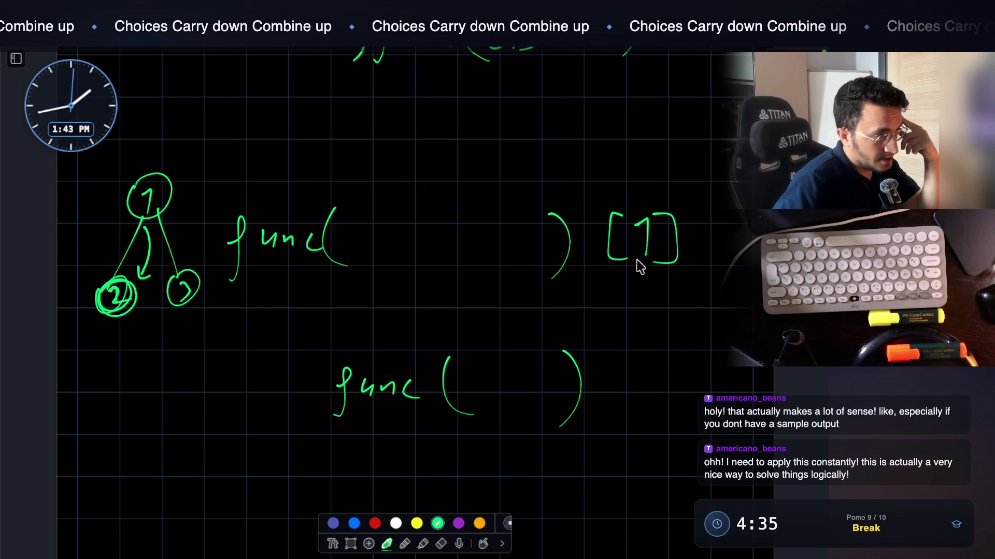
mouse_move(472, 384)
left_mouse_down()
mouse_move(494, 385)
mouse_move(496, 413)
left_mouse_up()
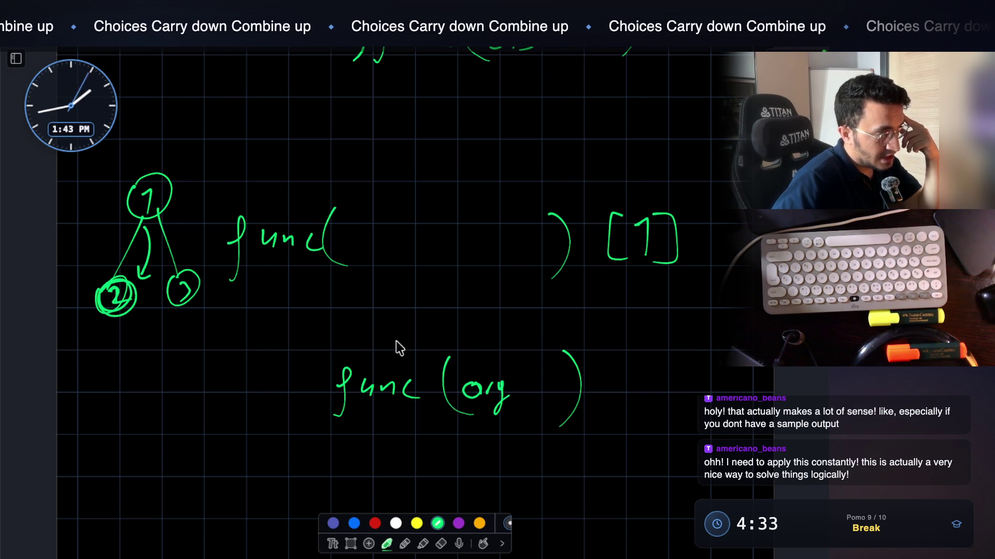
key("ctrl+z")
key("ctrl+z")
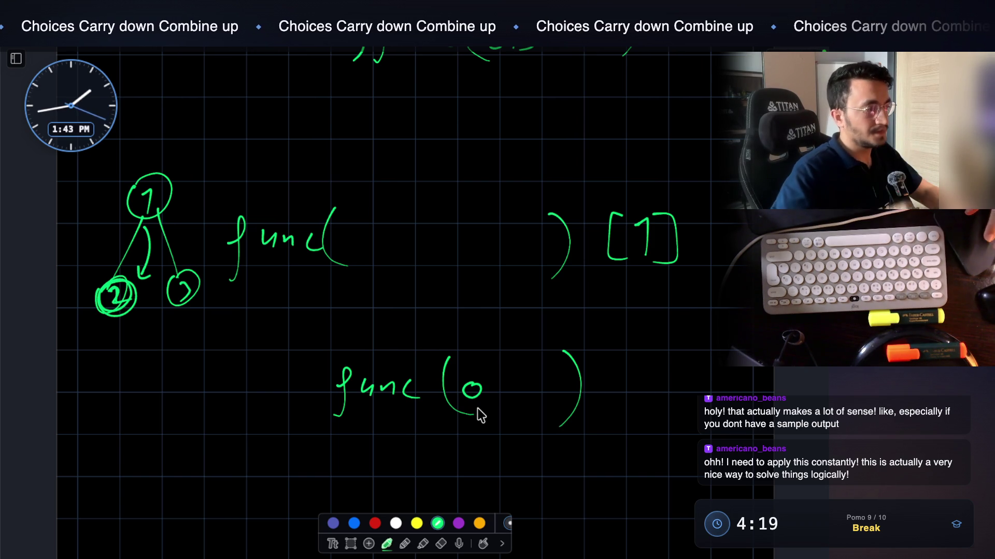
key("ctrl+z")
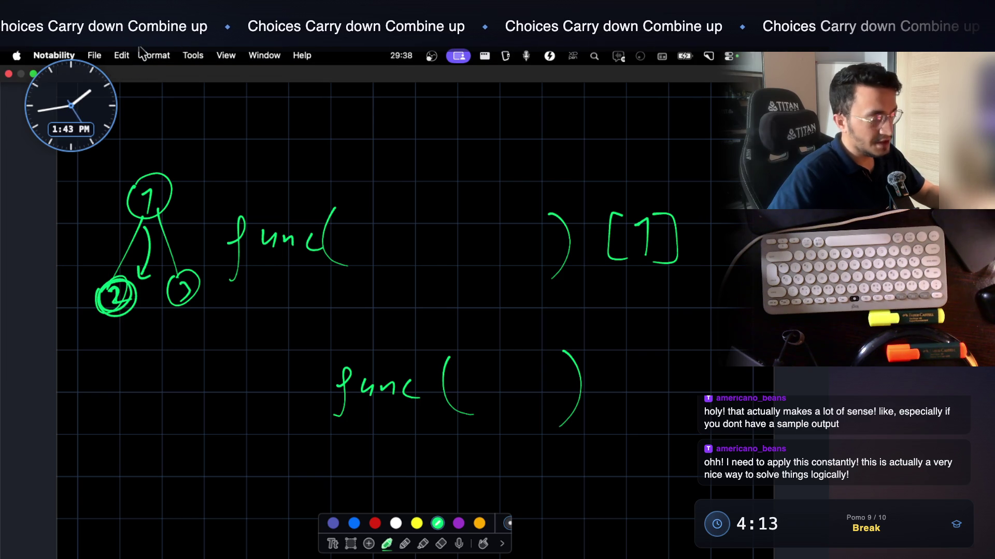
Double-underline the boxed [1] result and add a small tick above it
scroll(470, 365, "up", 1)
scroll(467, 337, "up", 1)
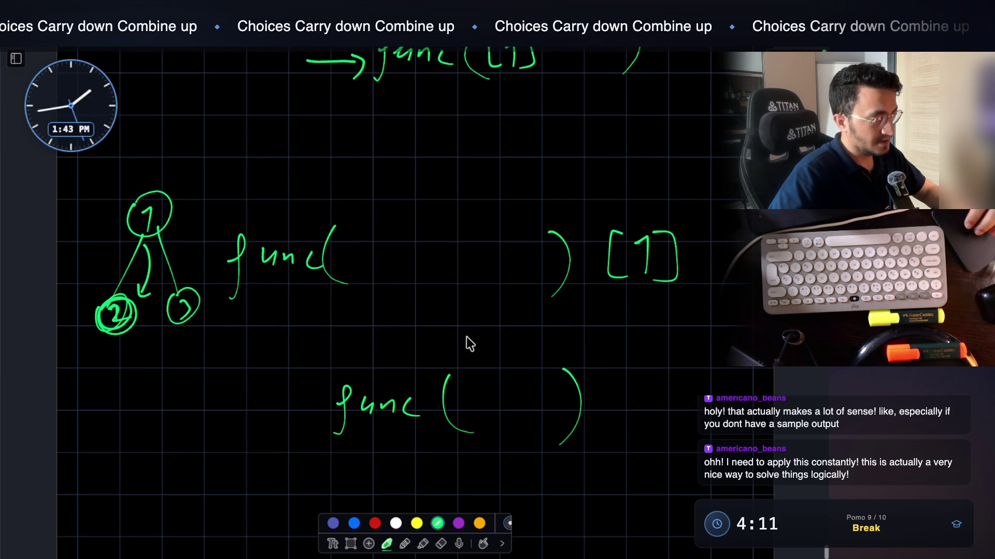
scroll(459, 292, "down", 3)
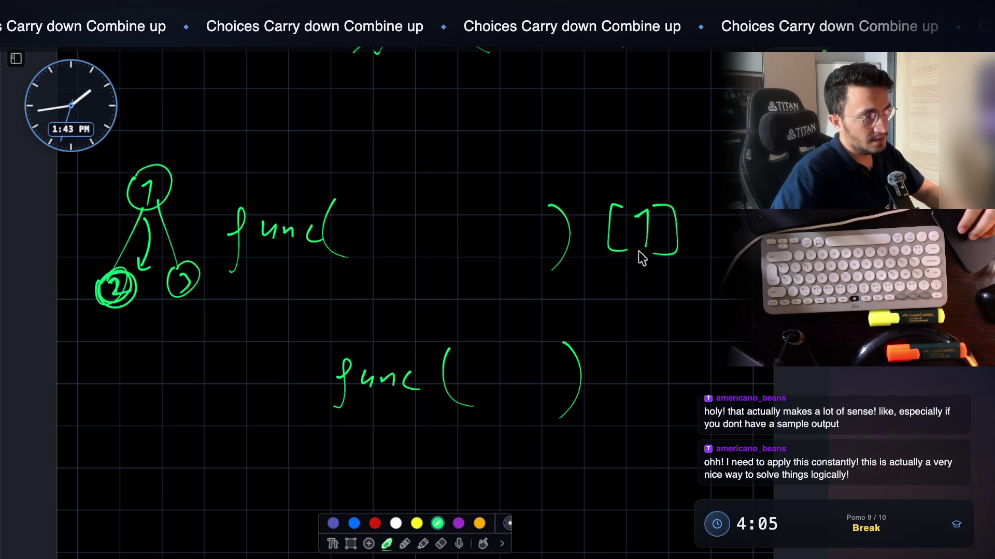
mouse_move(602, 265)
left_mouse_down()
mouse_move(594, 190)
mouse_move(644, 278)
mouse_move(606, 272)
left_mouse_up()
left_click(592, 198)
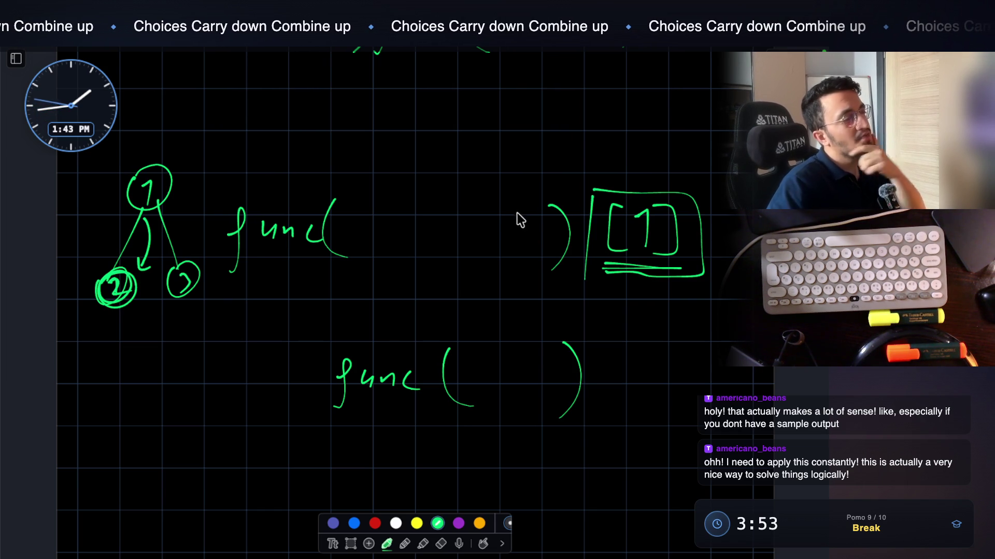
Write the label 'currentList' to the upper right of [1] and underline it
scroll(551, 199, "up", 2)
scroll(551, 200, "up", 3)
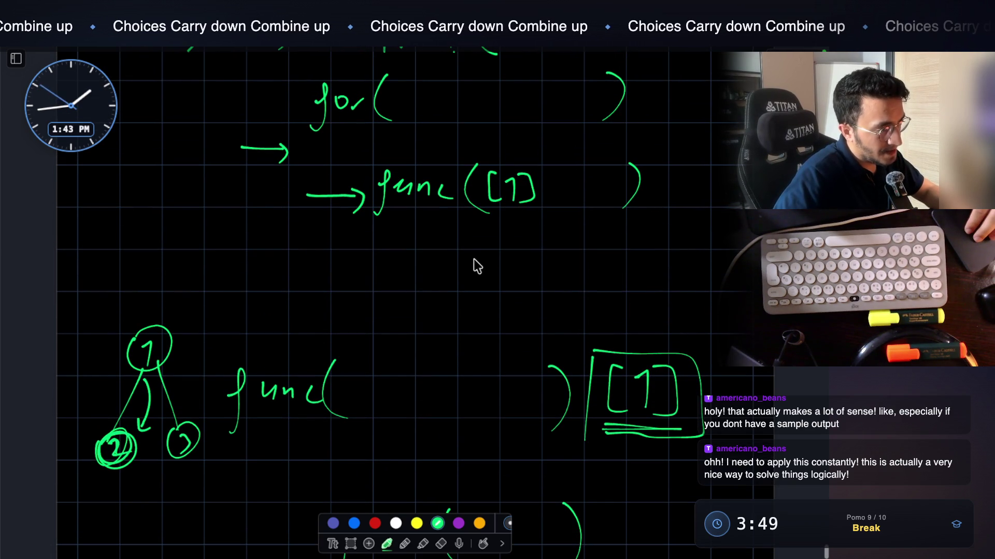
left_click_drag(614, 430, 597, 429)
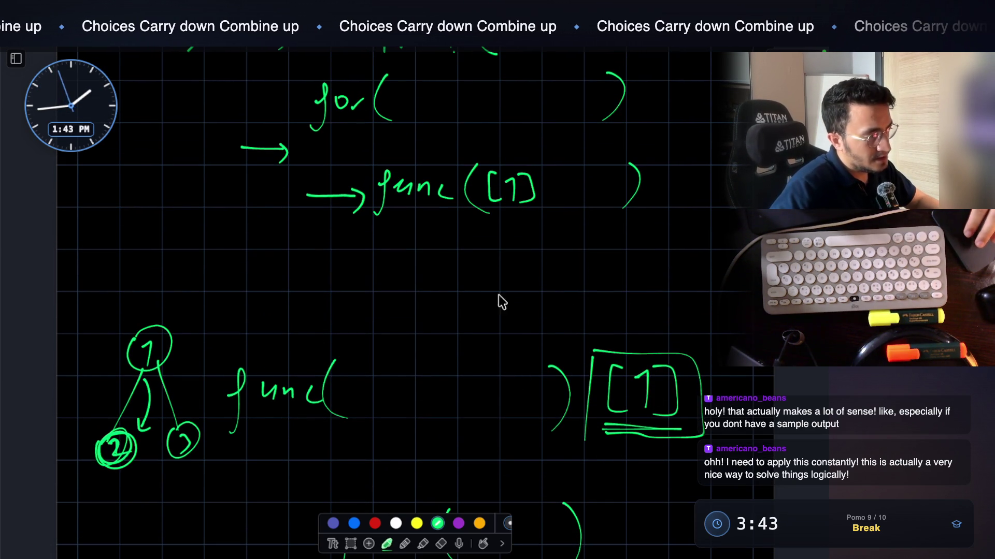
mouse_move(611, 273)
left_mouse_down()
mouse_move(617, 288)
mouse_move(724, 282)
left_mouse_up()
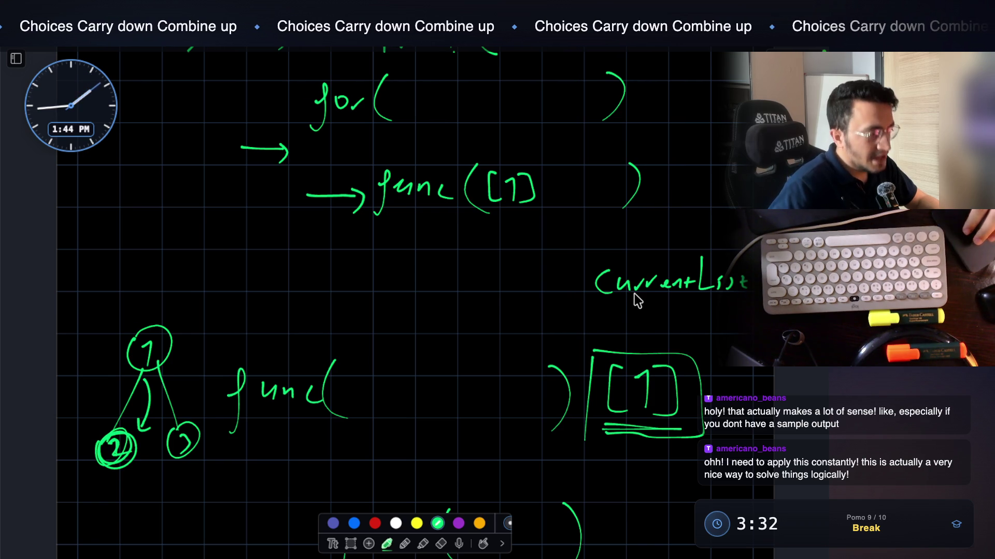
left_click_drag(581, 428, 621, 429)
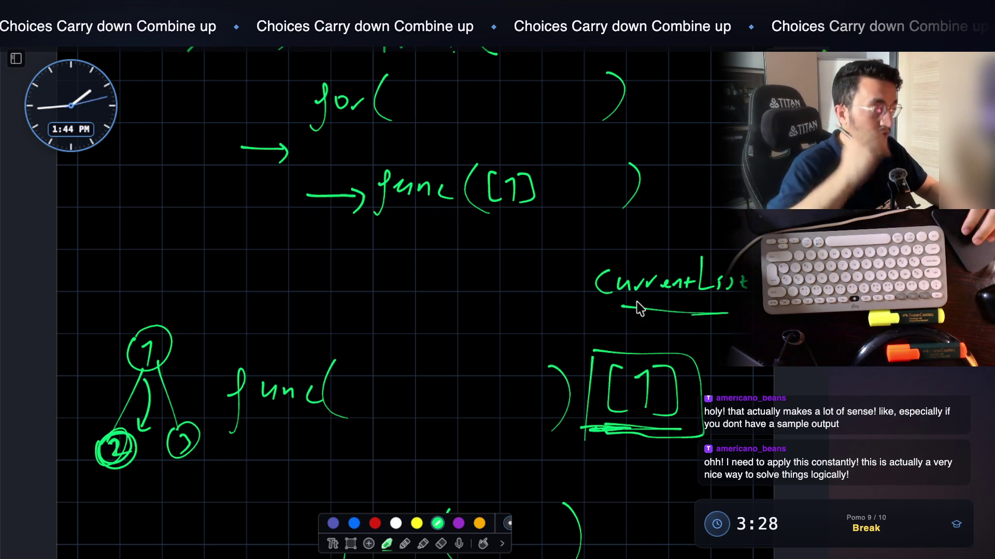
scroll(639, 306, "down", 3)
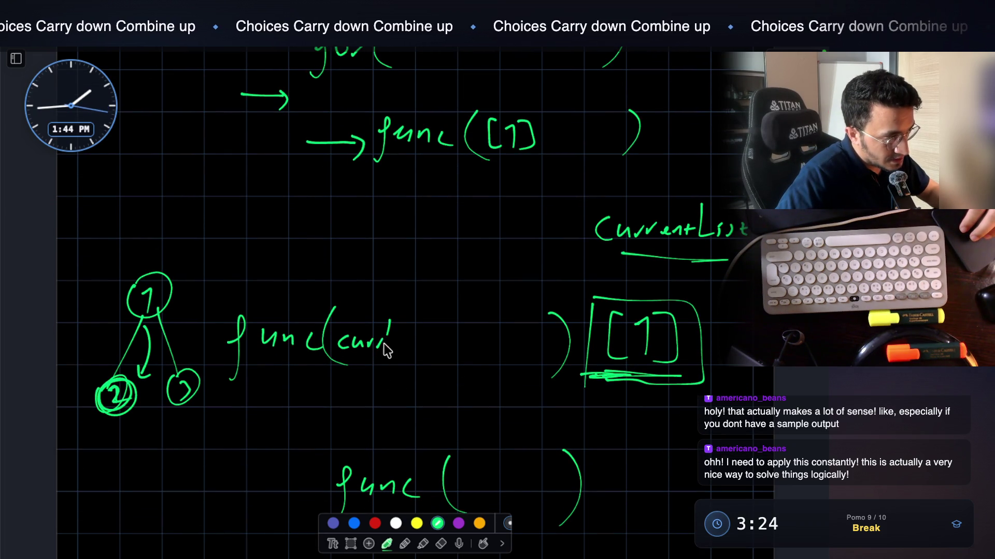
Complete the upper call as func(currList=[1]) and thicken the currentList underline
mouse_move(459, 315)
left_mouse_down()
mouse_move(445, 332)
mouse_move(461, 344)
left_mouse_up()
left_click_drag(472, 318, 474, 353)
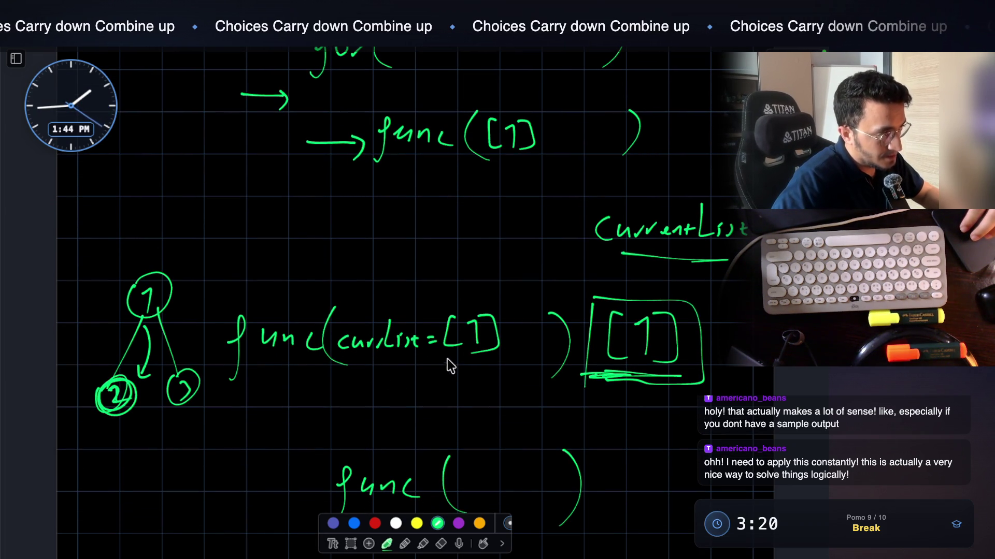
scroll(203, 300, "down", 2)
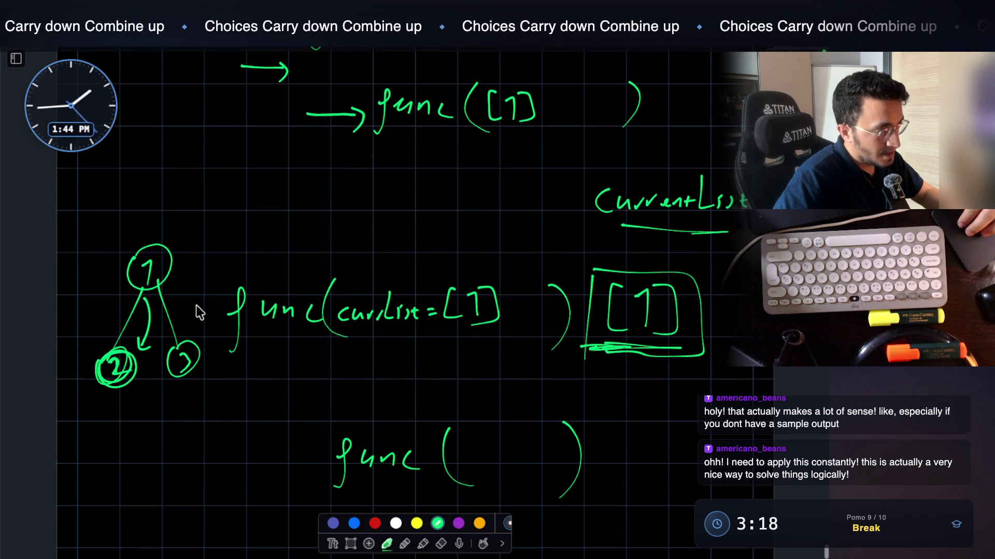
scroll(176, 316, "down", 2)
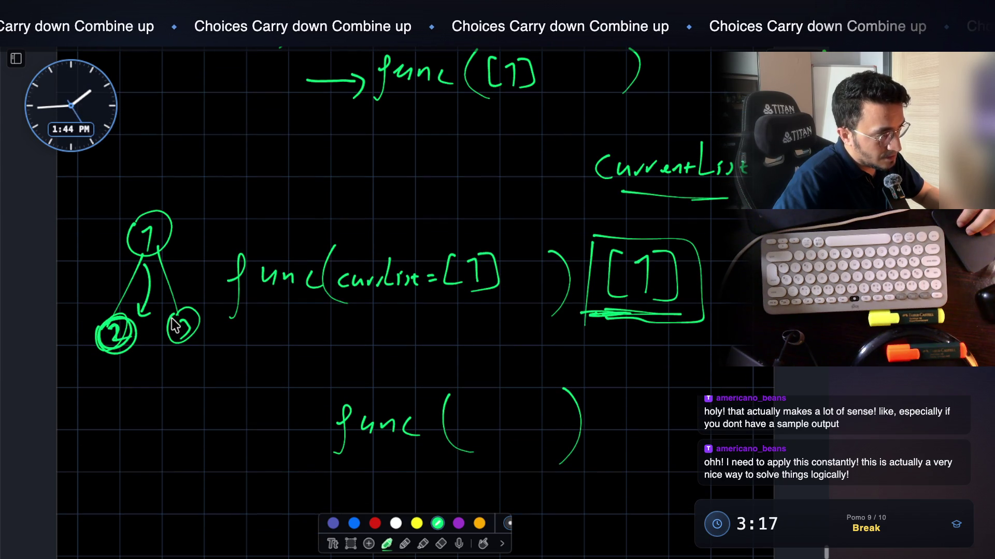
mouse_move(355, 300)
left_mouse_down()
mouse_move(410, 299)
mouse_move(384, 296)
left_mouse_up()
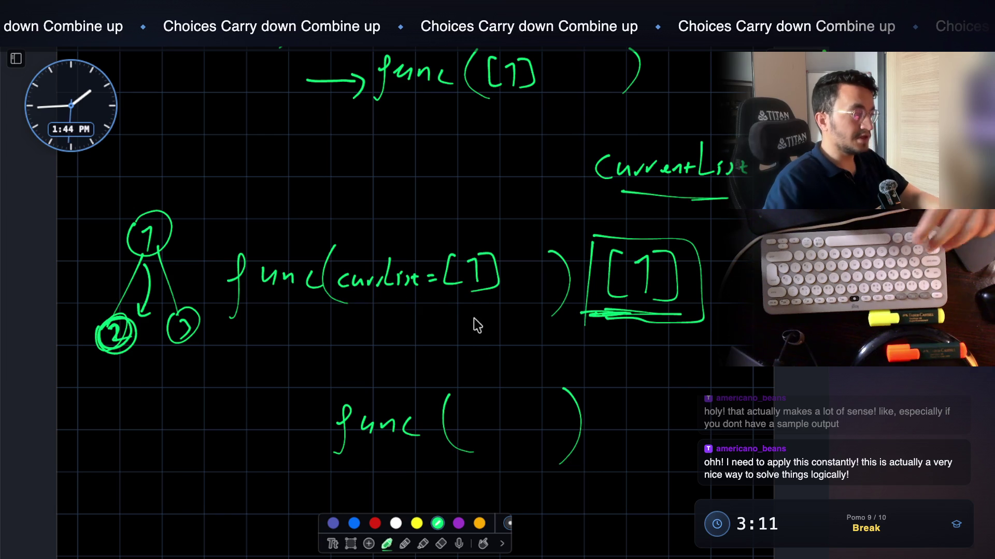
Write currList.append( below the call, with an arrow pointing at it
left_click_drag(348, 345, 353, 362)
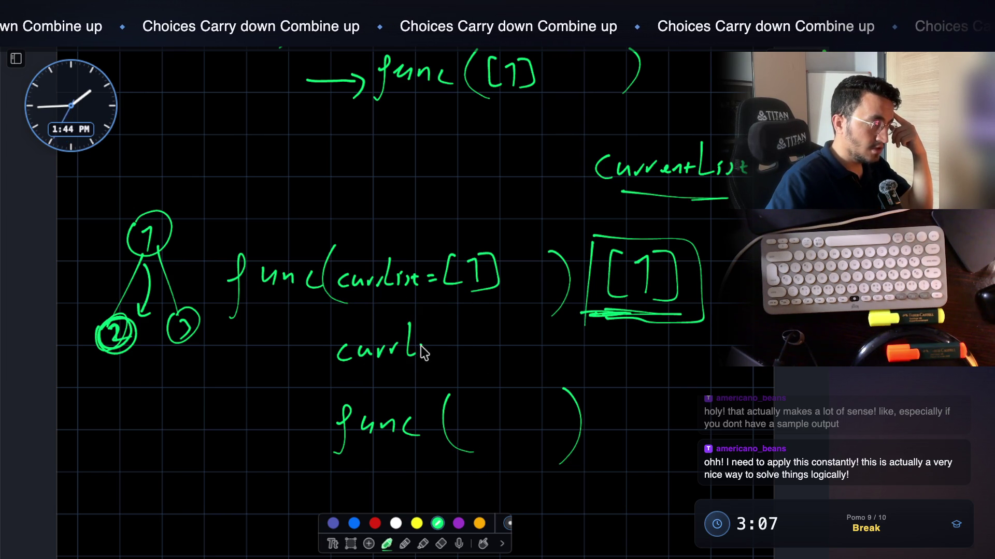
mouse_move(466, 346)
left_mouse_down()
mouse_move(490, 358)
mouse_move(529, 351)
left_mouse_up()
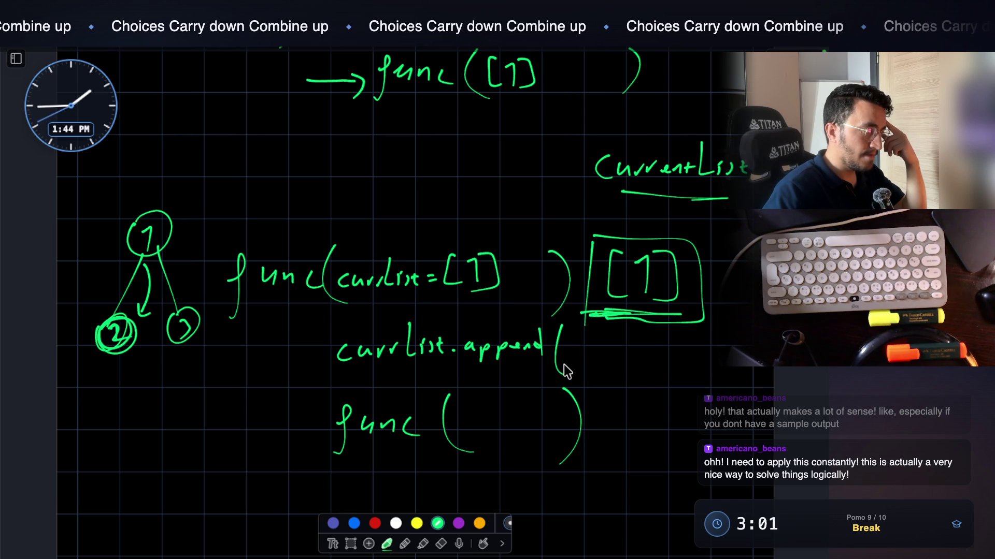
left_click_drag(97, 358, 145, 358)
scroll(124, 363, "up", 1)
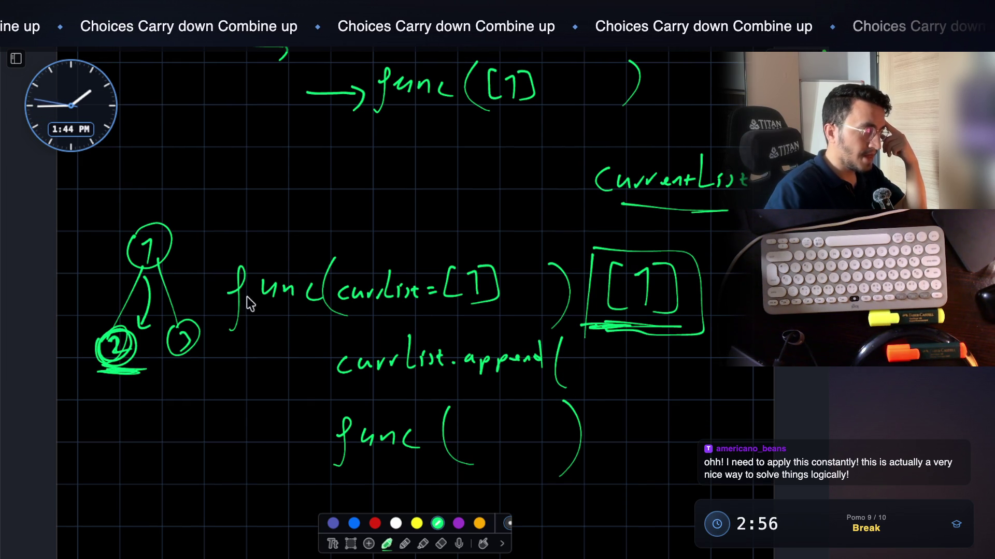
left_click_drag(270, 378, 312, 372)
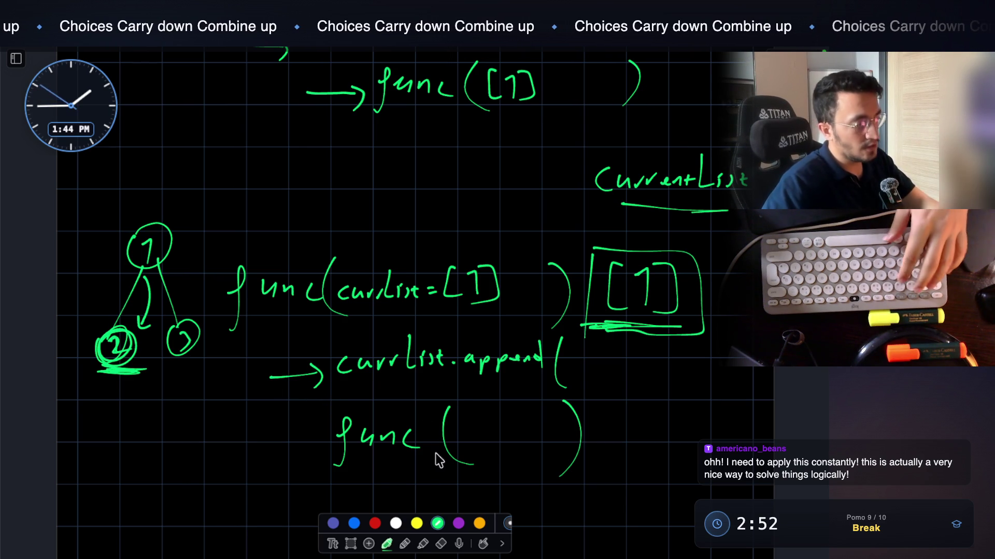
Use the rectangular lasso to move the currList.append( and lower func( ) lines further down
left_click(357, 540)
left_click_drag(265, 338, 593, 508)
left_click_drag(537, 424, 536, 513)
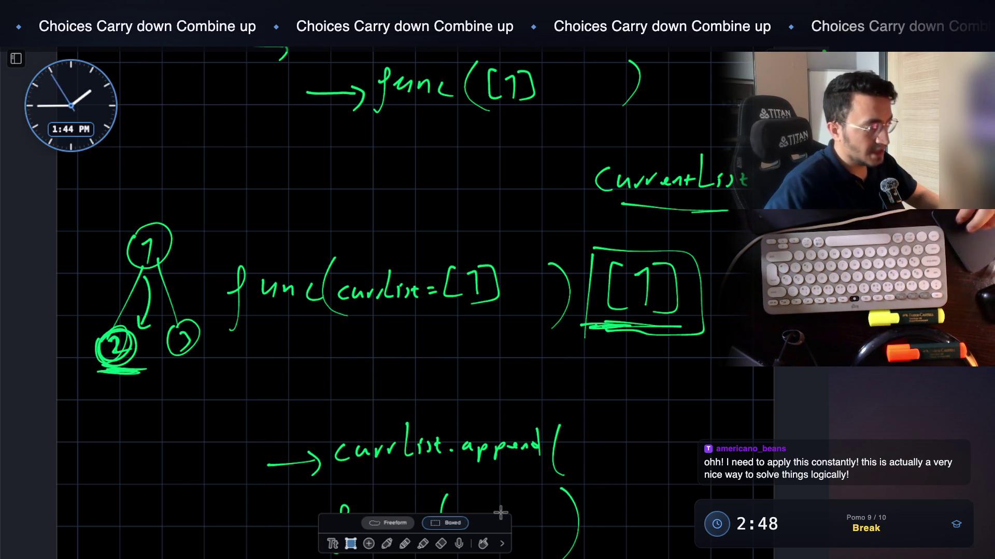
Write a for( ) header in green above the currList.append( line
scroll(430, 508, "down", 2)
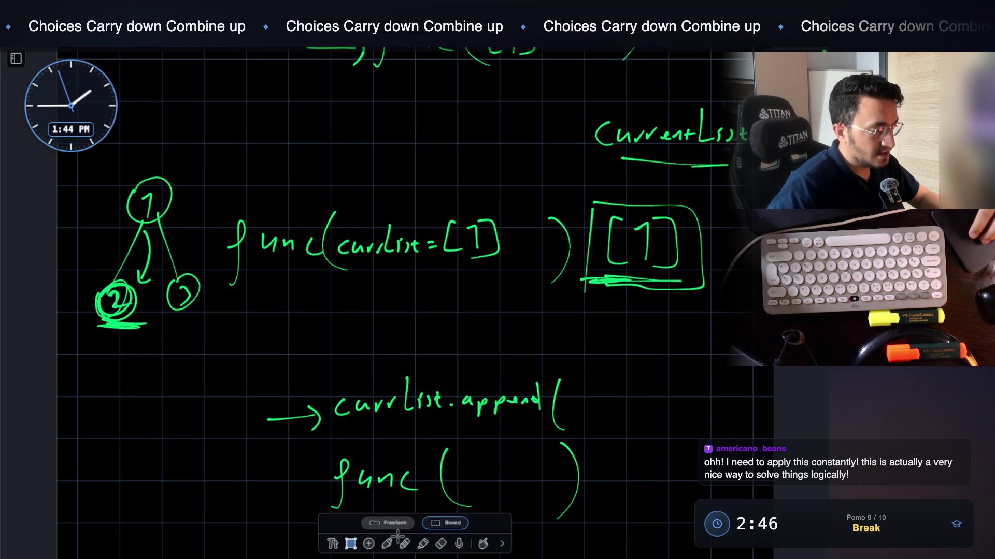
left_click(404, 542)
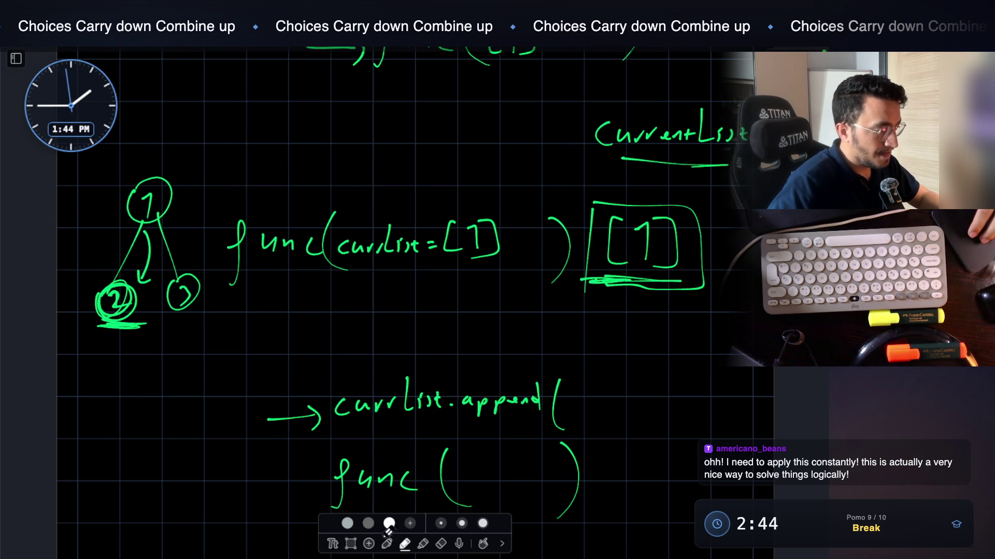
left_click_drag(271, 344, 256, 380)
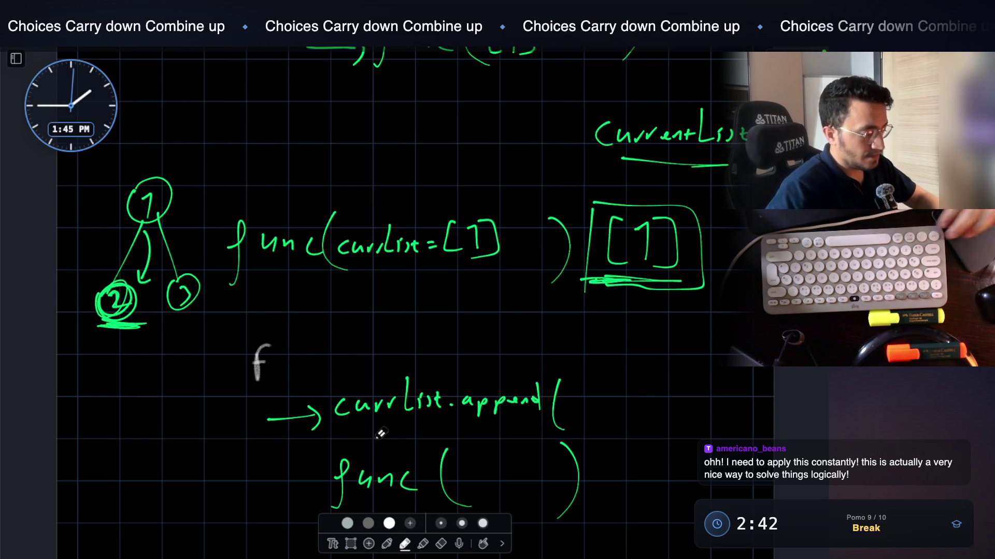
left_click(387, 543)
mouse_move(283, 352)
left_mouse_down()
mouse_move(268, 391)
mouse_move(283, 368)
left_mouse_up()
left_click_drag(298, 360, 299, 361)
left_click_drag(356, 339, 362, 386)
left_click_drag(612, 331, 625, 369)
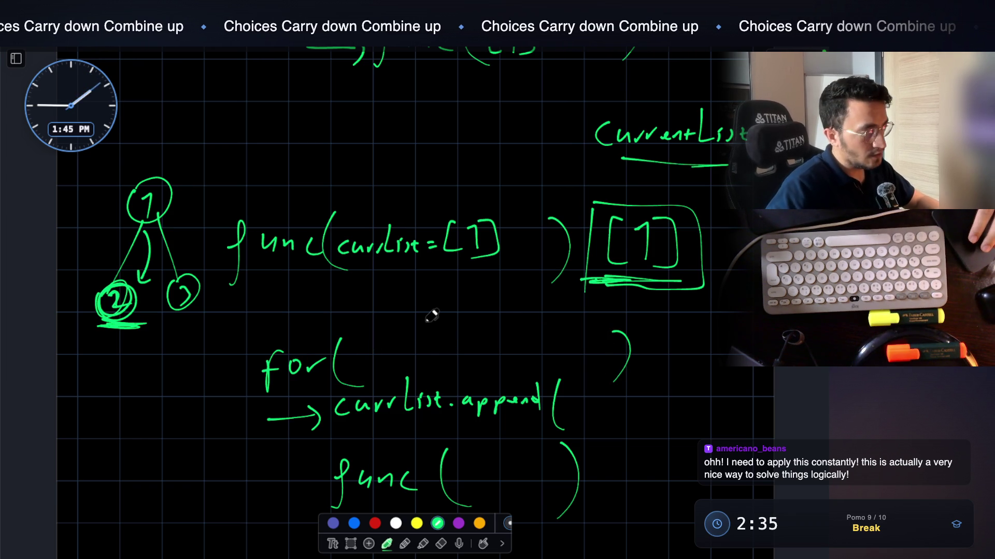
Underline the tree node and write ': 2,' inside the for( ) parentheses
left_click_drag(103, 340, 145, 334)
left_click(172, 329)
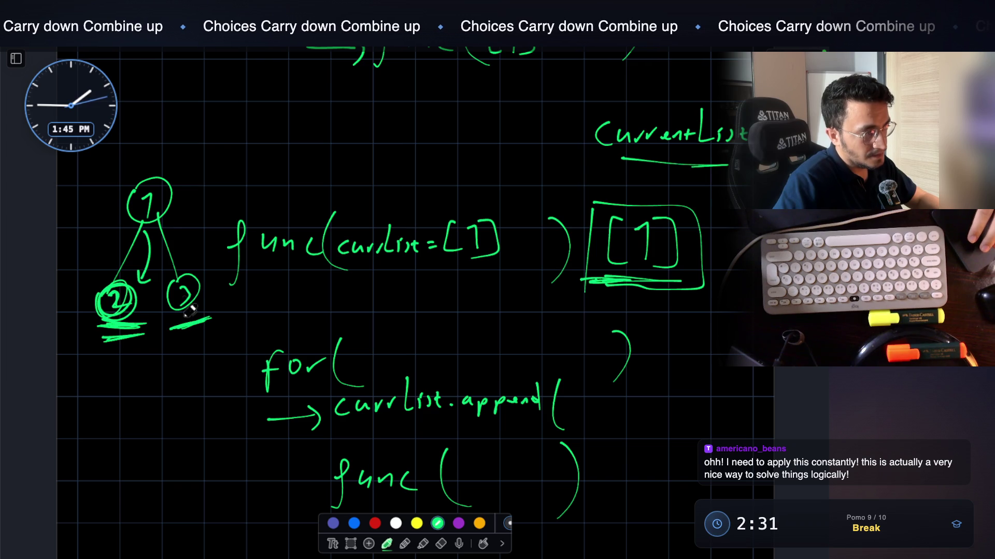
left_click_drag(472, 343, 498, 358)
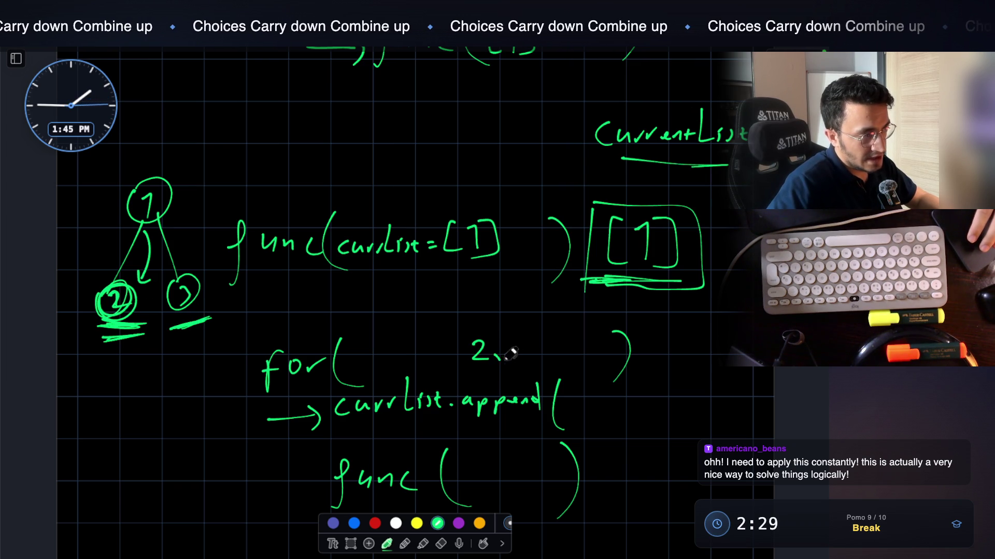
left_click(445, 344)
left_click(444, 357)
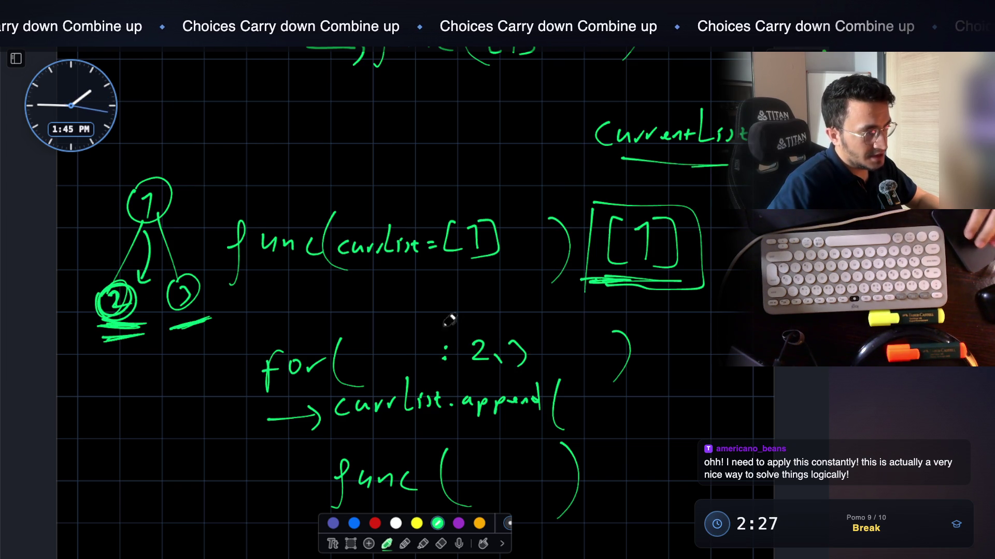
scroll(451, 336, "down", 2)
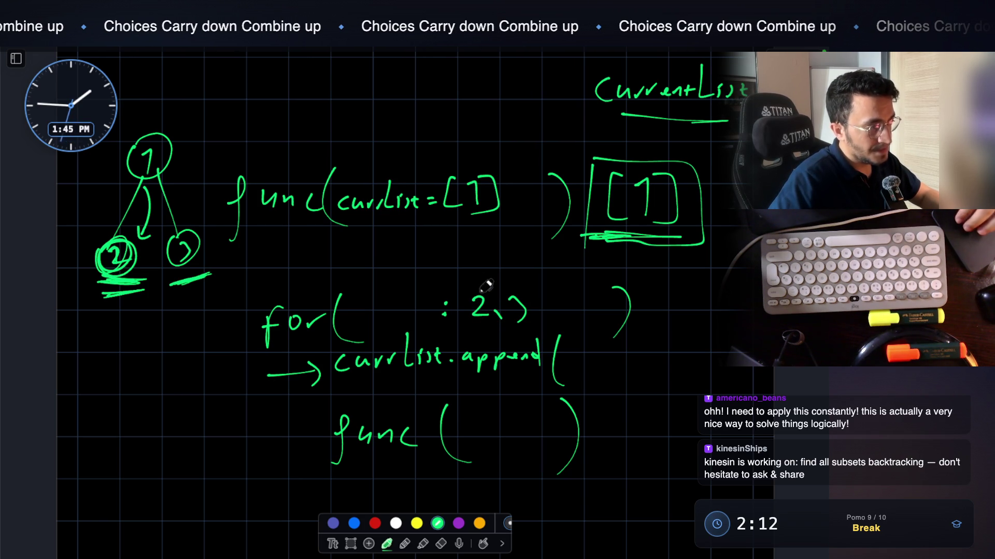
Complete currList.append(2); and underline currList in both the append line and the func(currList=[1]) line
scroll(486, 286, "down", 1)
left_click_drag(566, 324, 587, 346)
left_click_drag(355, 359, 433, 358)
left_click_drag(409, 362, 372, 364)
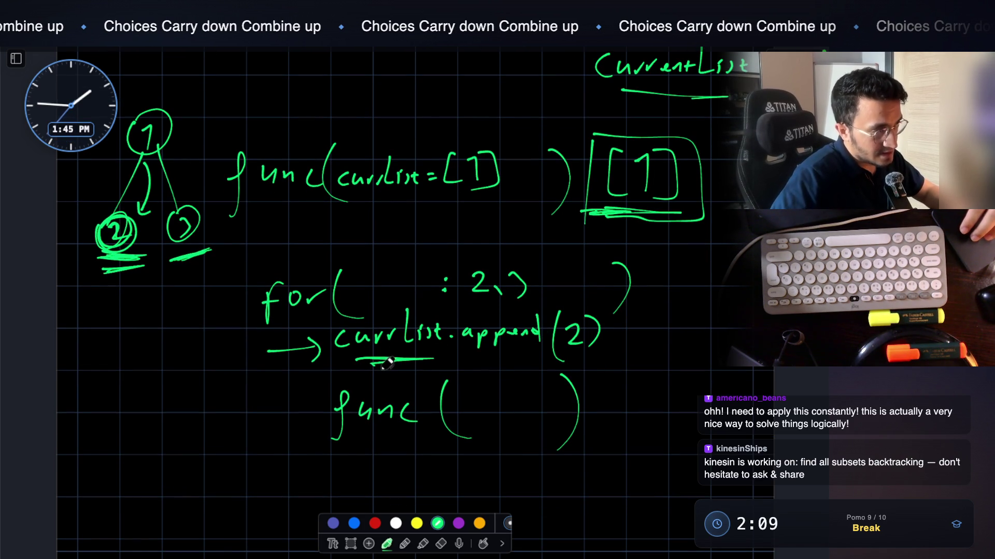
mouse_move(371, 195)
left_mouse_down()
mouse_move(466, 202)
mouse_move(407, 195)
left_mouse_up()
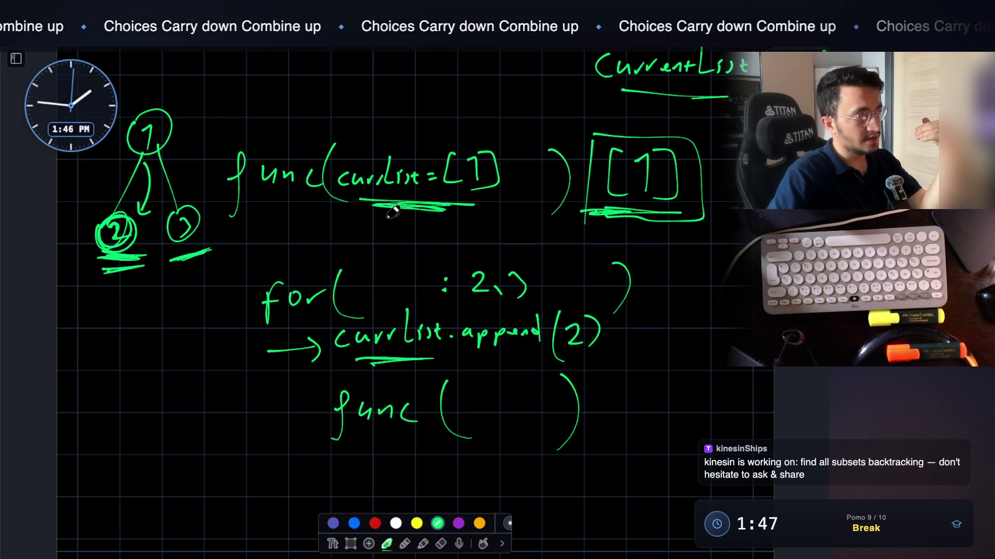
Label the tree's left branch with [1] and a downward arrow
mouse_move(89, 171)
left_mouse_down()
mouse_move(82, 194)
mouse_move(106, 181)
mouse_move(106, 195)
left_mouse_up()
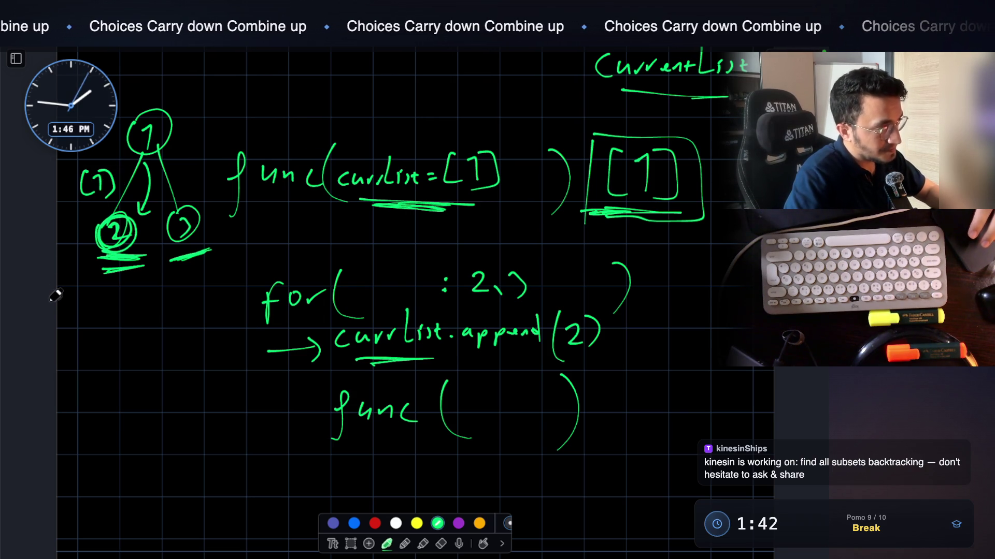
mouse_move(186, 188)
left_mouse_down()
mouse_move(190, 196)
mouse_move(214, 186)
left_mouse_up()
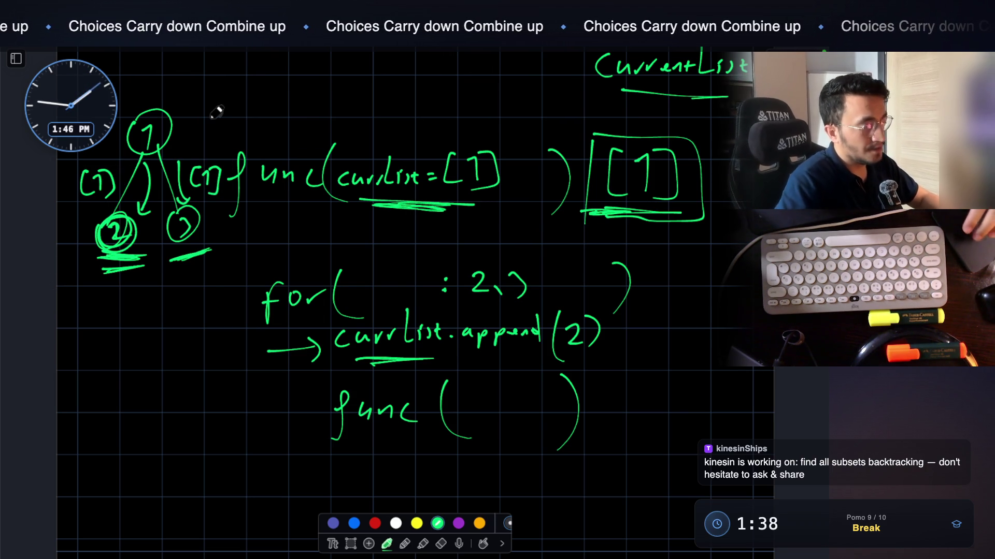
scroll(553, 288, "down", 1)
scroll(554, 288, "down", 1)
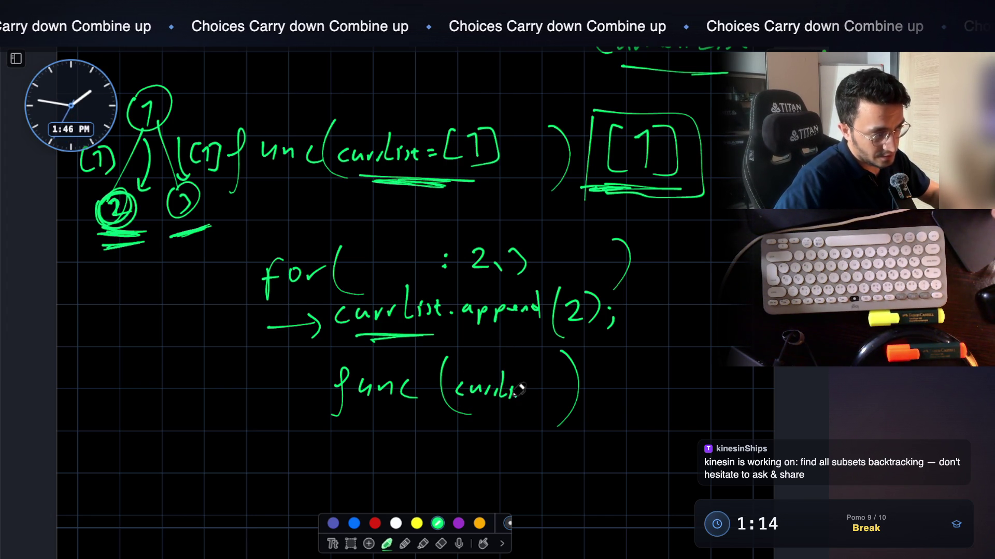
Remove the argument written in the lower func( ) and draw an arrow curving up from the func call
left_click_drag(458, 420, 525, 416)
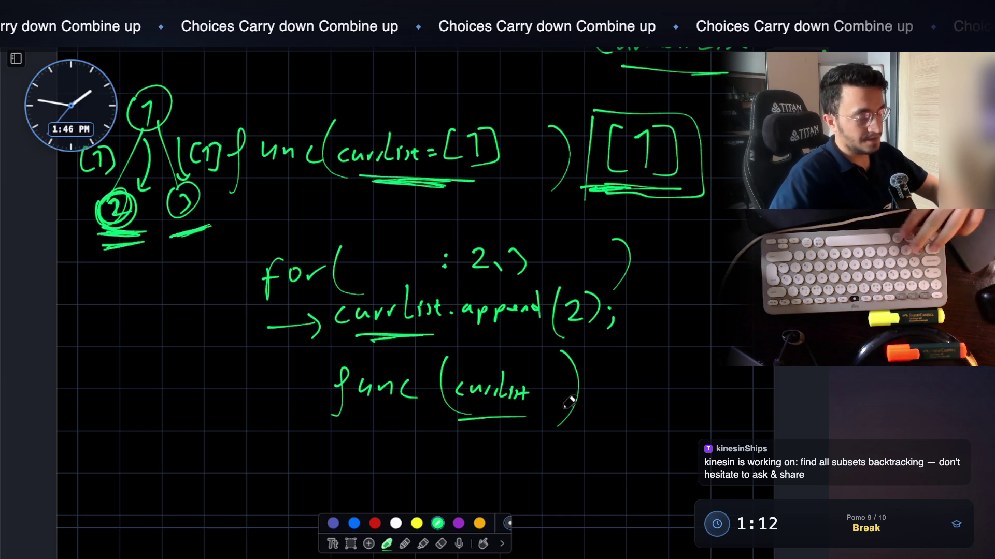
key("ctrl+z")
key("ctrl+z")
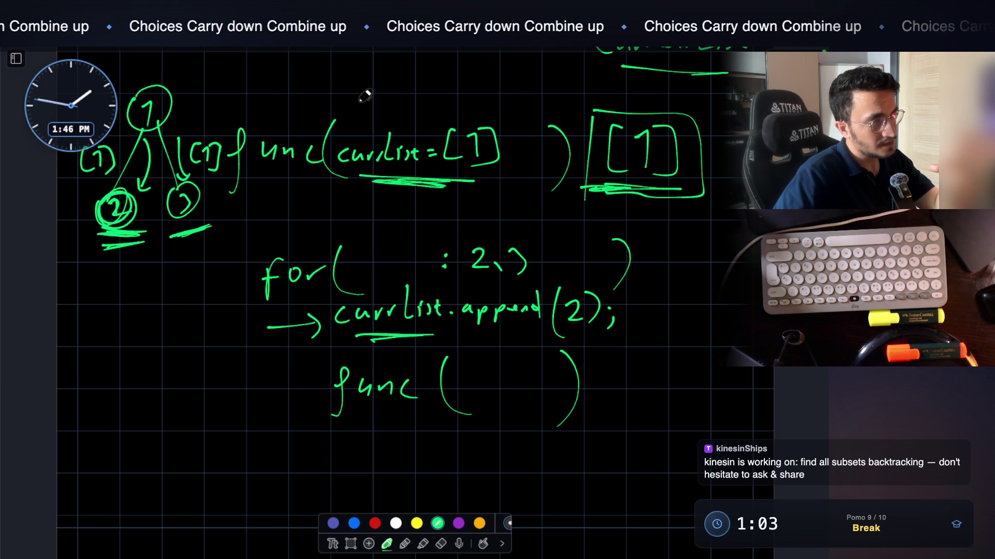
scroll(337, 119, "up", 3)
mouse_move(275, 183)
left_mouse_down()
mouse_move(307, 150)
mouse_move(324, 158)
left_mouse_up()
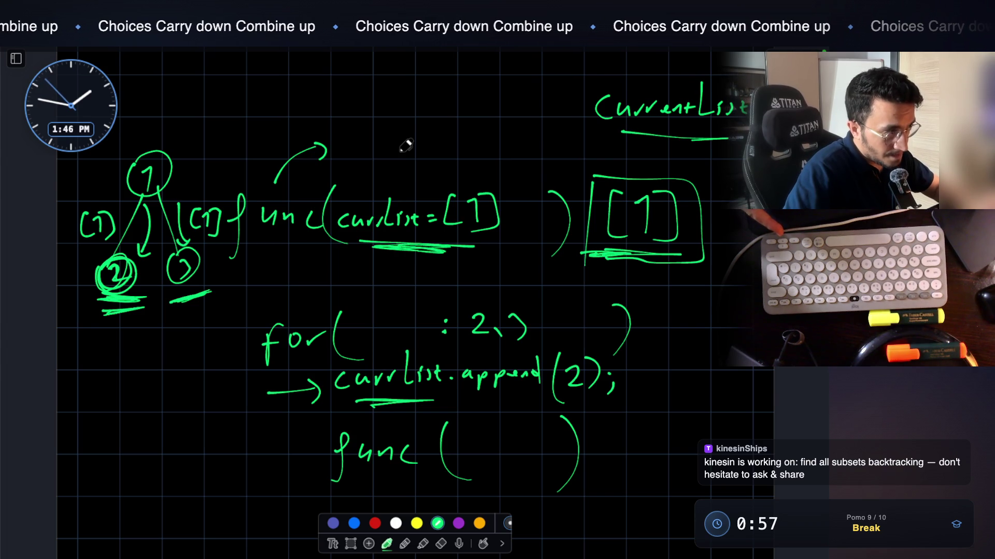
Draw a frame box above the func(currList=[1]) call and write [1] above it
mouse_move(382, 89)
left_mouse_down()
mouse_move(377, 168)
mouse_move(444, 160)
mouse_move(371, 167)
left_mouse_up()
scroll(400, 97, "up", 2)
mouse_move(377, 103)
left_mouse_down()
mouse_move(369, 123)
mouse_move(409, 120)
left_mouse_up()
Label it 'JF : [1]' with an arrow pointing at [1], and underline JF
mouse_move(259, 112)
left_mouse_down()
mouse_move(262, 127)
mouse_move(283, 131)
left_mouse_up()
left_click_drag(283, 108, 300, 107)
left_click_drag(284, 120, 298, 119)
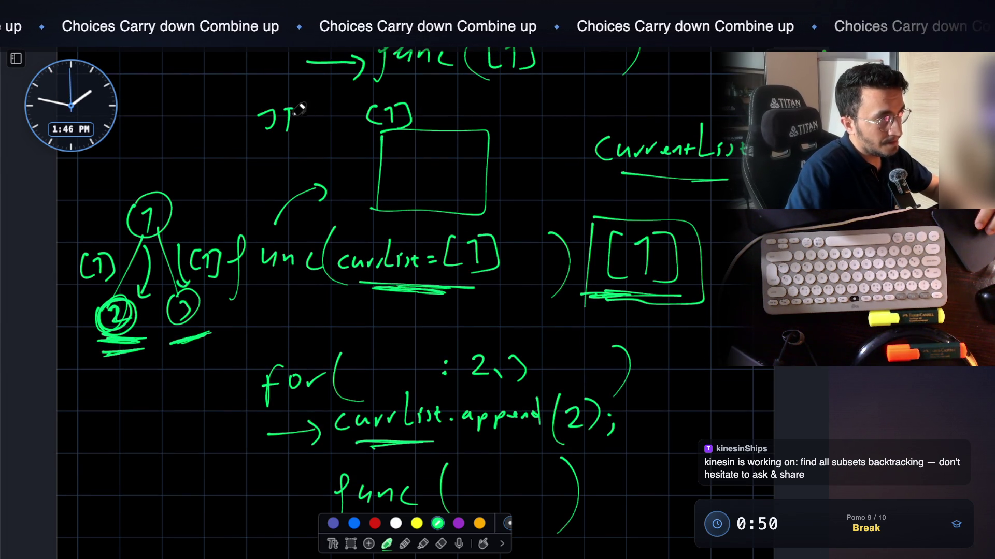
left_click(326, 119)
left_click(326, 131)
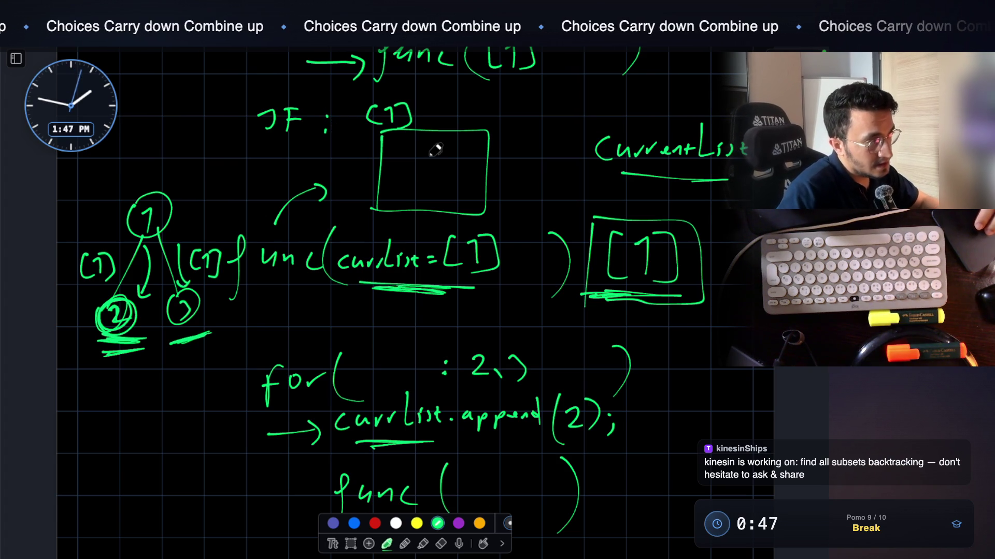
mouse_move(473, 117)
left_mouse_down()
mouse_move(426, 114)
mouse_move(435, 120)
left_mouse_up()
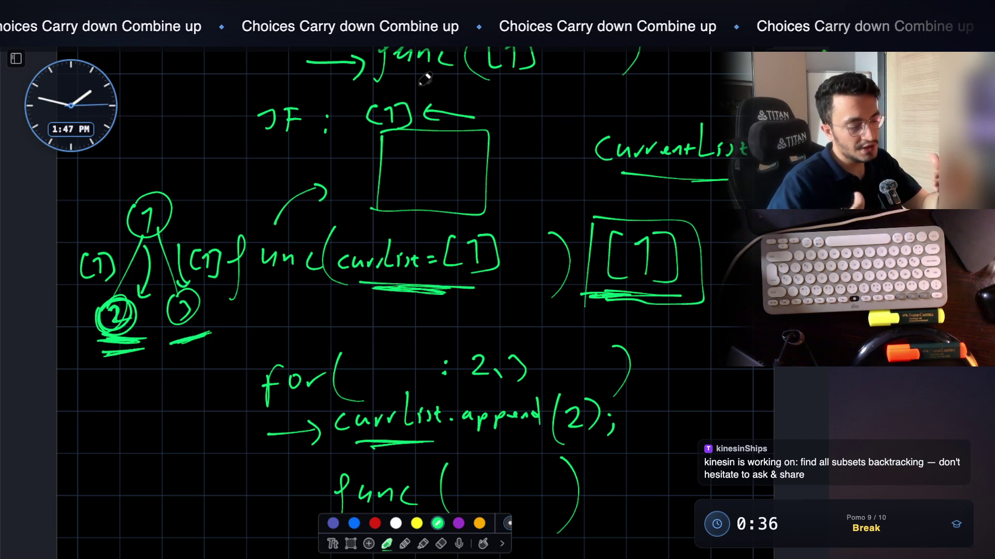
left_click_drag(260, 153, 302, 148)
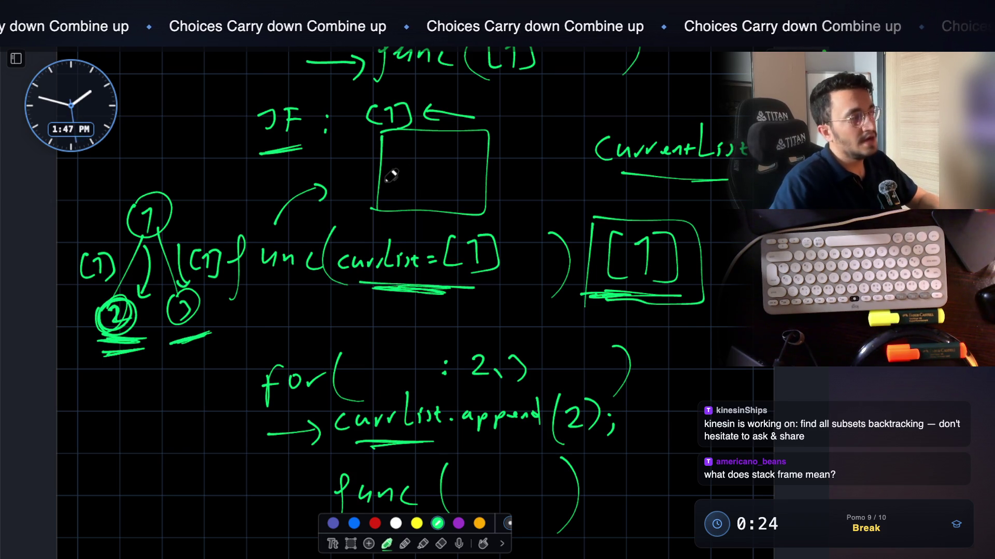
scroll(391, 176, "down", 10)
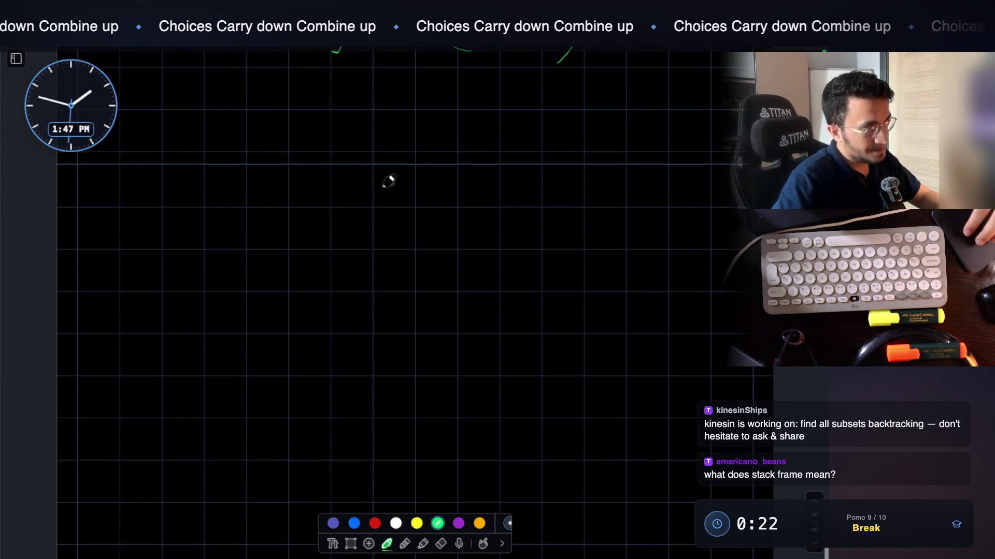
Write the header func(n) on the blank canvas
left_click_drag(154, 234, 162, 212)
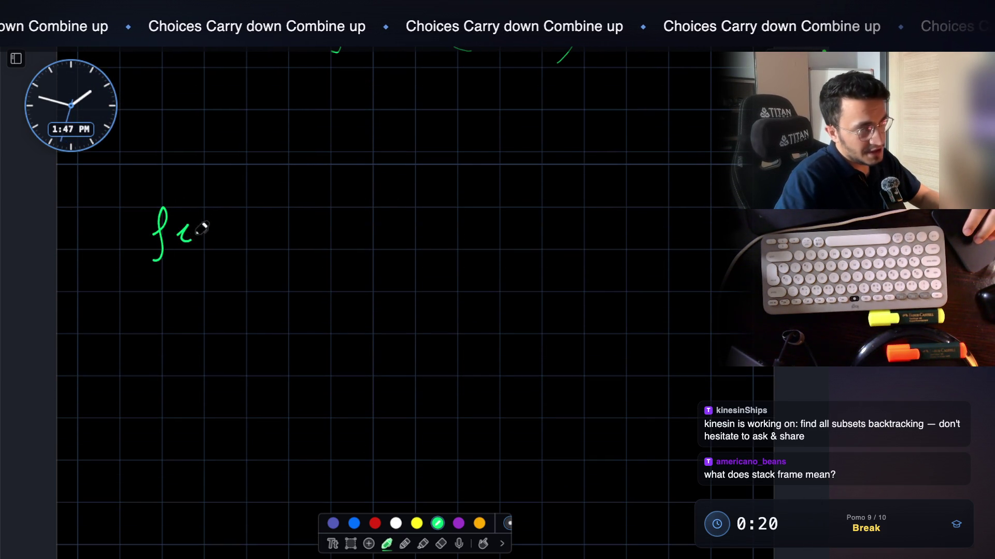
left_click_drag(239, 226, 239, 239)
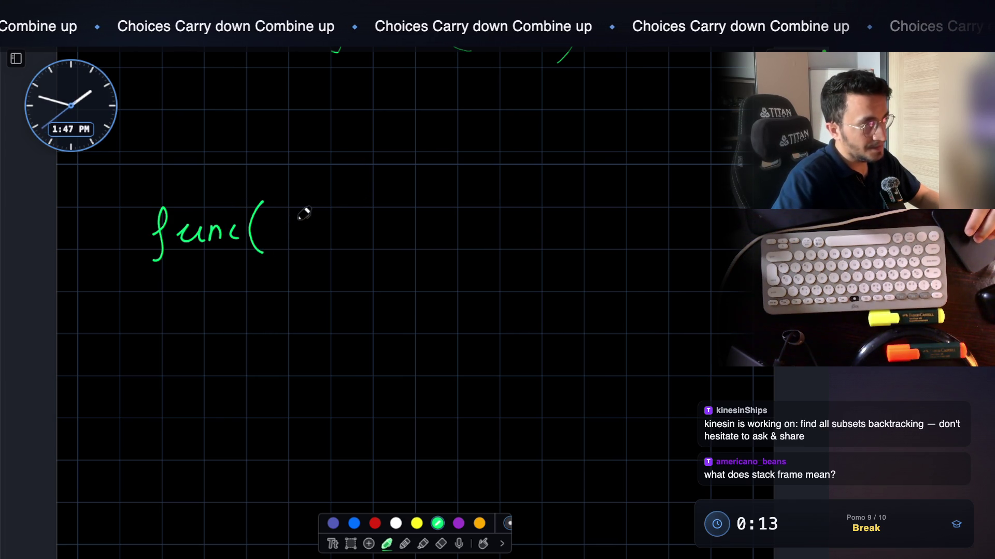
left_click_drag(430, 203, 431, 267)
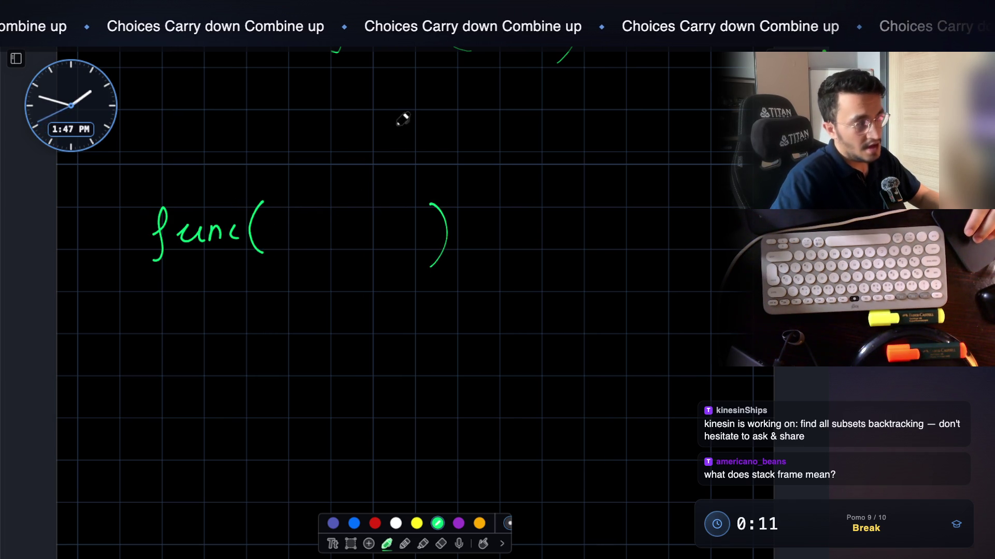
left_click_drag(289, 220, 312, 246)
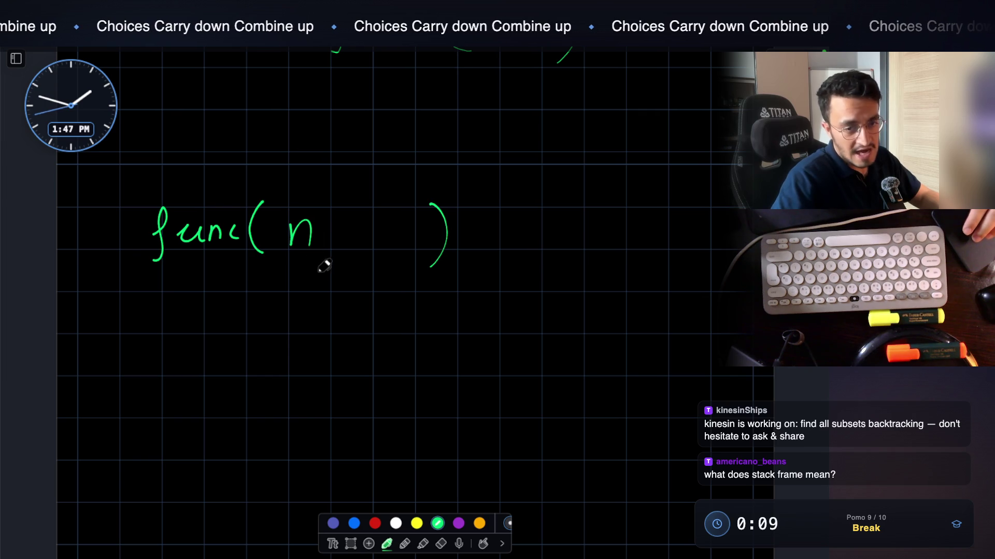
Add the function body { ret n + fun(n-1) } with opening and closing braces
left_click_drag(244, 316, 242, 336)
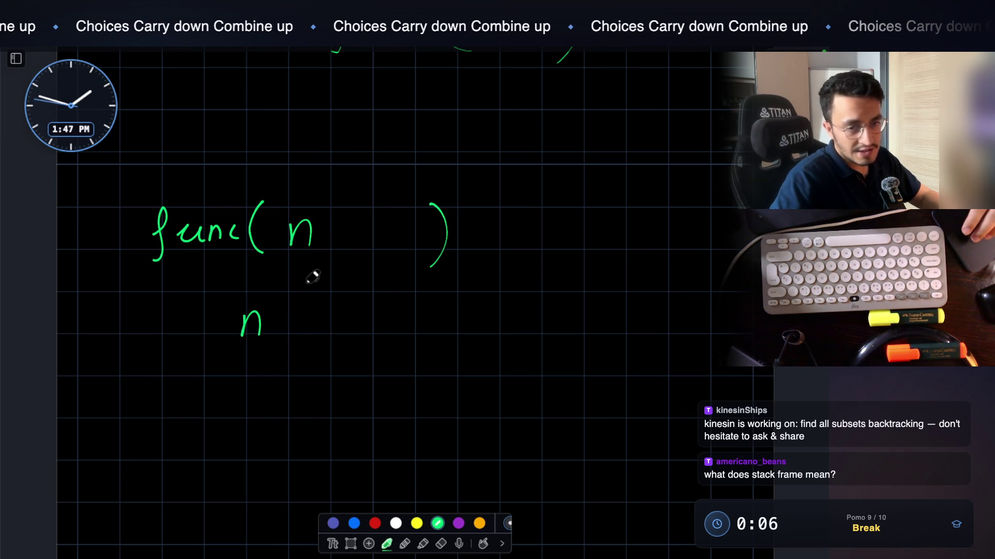
left_click_drag(288, 312, 288, 339)
left_click_drag(344, 310, 330, 355)
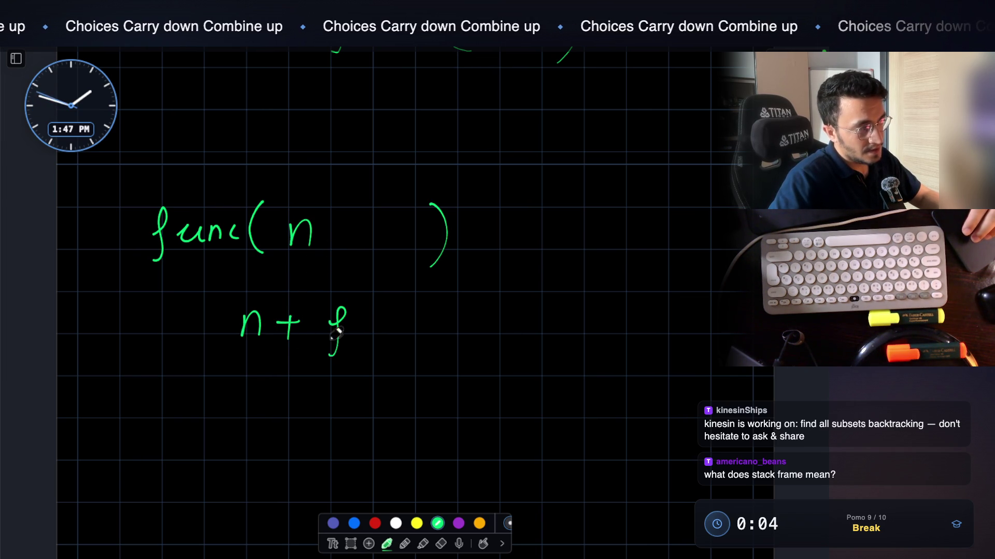
left_click_drag(378, 316, 389, 334)
mouse_move(414, 302)
left_mouse_down()
mouse_move(406, 342)
mouse_move(437, 336)
left_mouse_up()
left_click_drag(442, 325, 476, 337)
left_click_drag(489, 299, 483, 352)
left_click_drag(150, 317, 203, 334)
left_click_drag(193, 320, 209, 319)
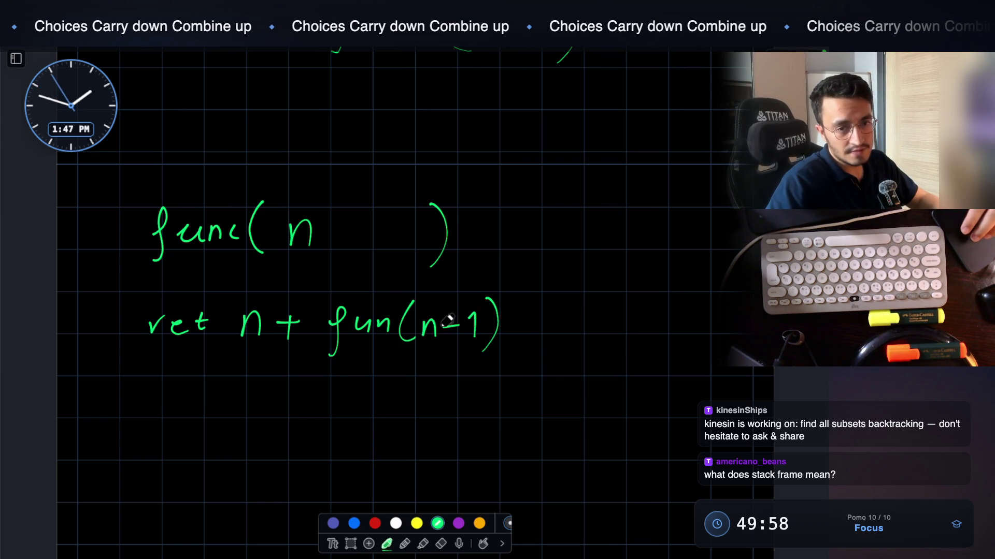
left_click_drag(473, 195, 470, 261)
left_click_drag(150, 386, 156, 430)
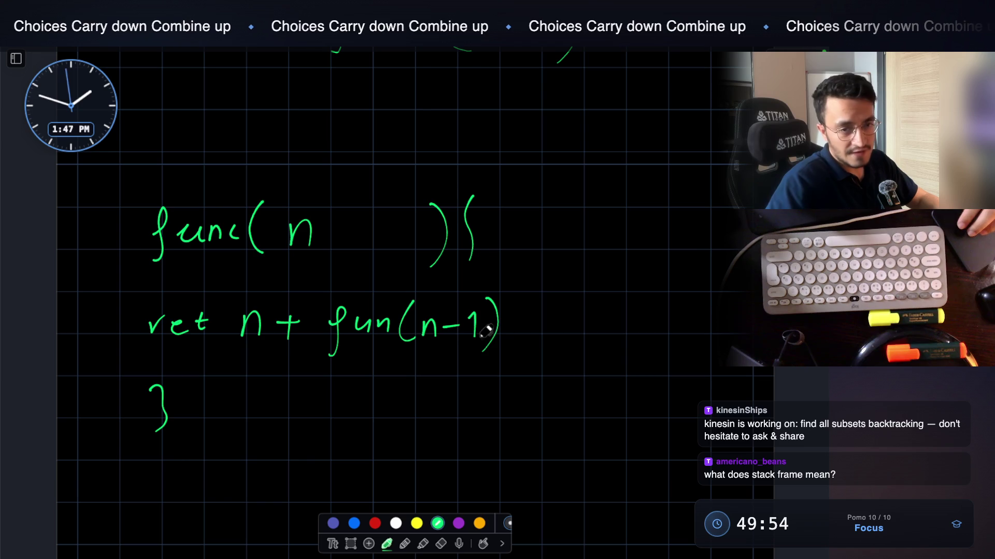
scroll(389, 233, "down", 3)
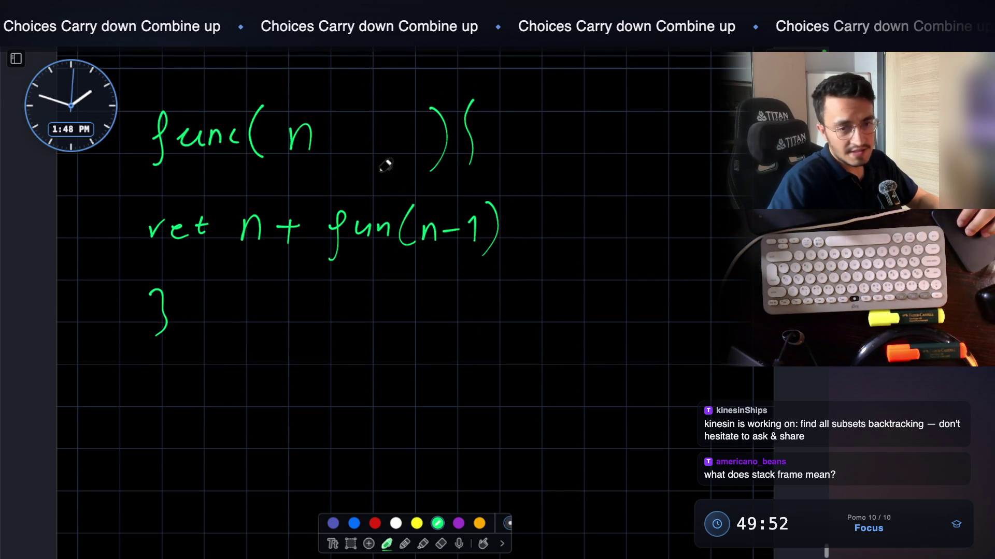
Write the call func(5); below the recursive function
scroll(442, 175, "down", 2)
left_click_drag(230, 330, 215, 380)
left_click_drag(219, 350, 235, 345)
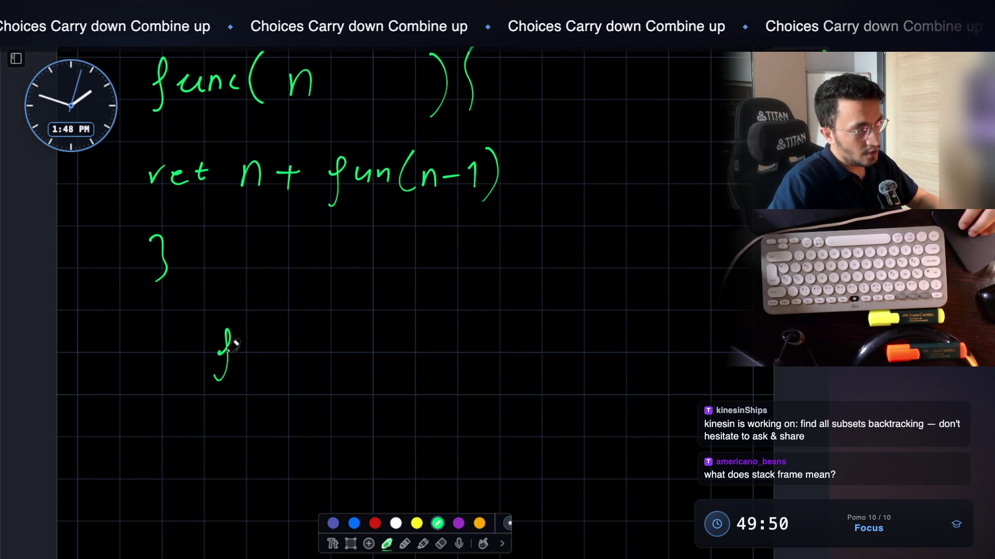
left_click_drag(335, 362, 334, 370)
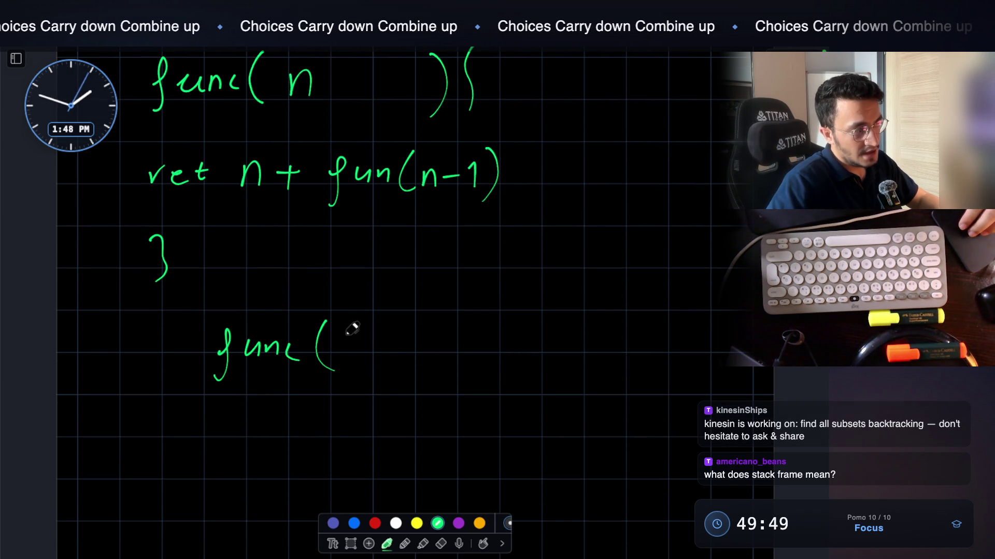
left_click_drag(352, 331, 348, 357)
mouse_move(354, 332)
left_mouse_down()
mouse_move(366, 330)
mouse_move(374, 372)
left_mouse_up()
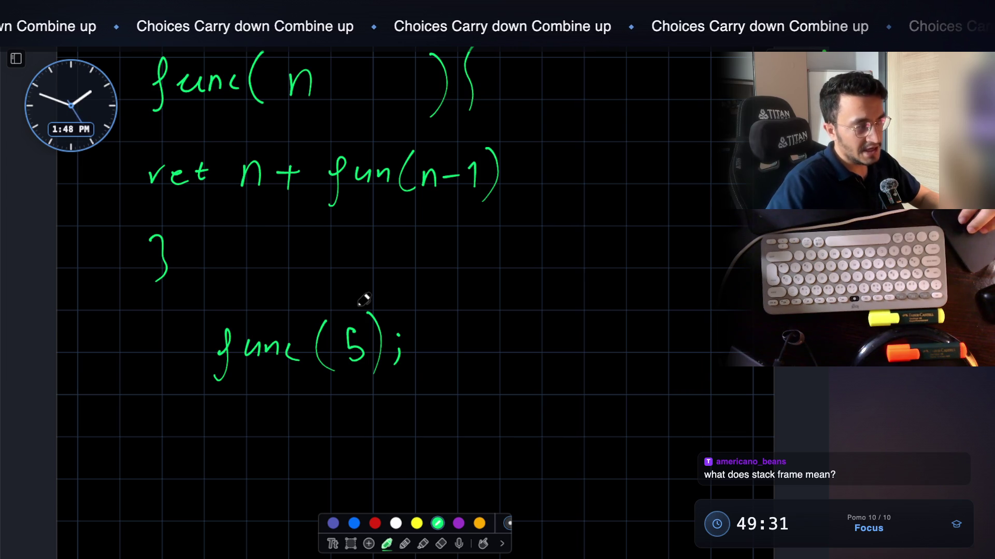
Draw a stack-frame box beneath func(5); and write int:5 inside it
scroll(226, 316, "down", 3)
left_click_drag(202, 367, 188, 487)
mouse_move(197, 385)
left_mouse_down()
mouse_move(204, 334)
mouse_move(371, 343)
mouse_move(349, 496)
left_mouse_up()
left_click_drag(199, 494, 361, 505)
left_click(217, 366)
mouse_move(217, 372)
left_mouse_down()
mouse_move(217, 383)
mouse_move(277, 385)
left_mouse_up()
left_click_drag(278, 366, 288, 365)
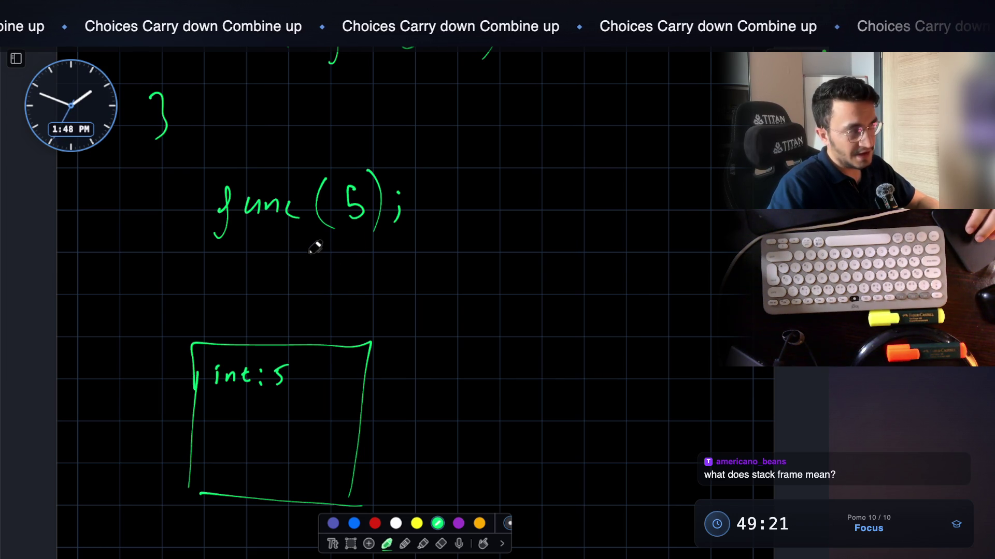
Draw an arrow from the int:5 box to a second frame box on its right
left_click_drag(355, 344, 409, 306)
left_click_drag(455, 267, 446, 380)
mouse_move(481, 249)
left_mouse_down()
mouse_move(589, 375)
mouse_move(447, 387)
left_mouse_up()
scroll(346, 244, "up", 3)
scroll(346, 244, "up", 5)
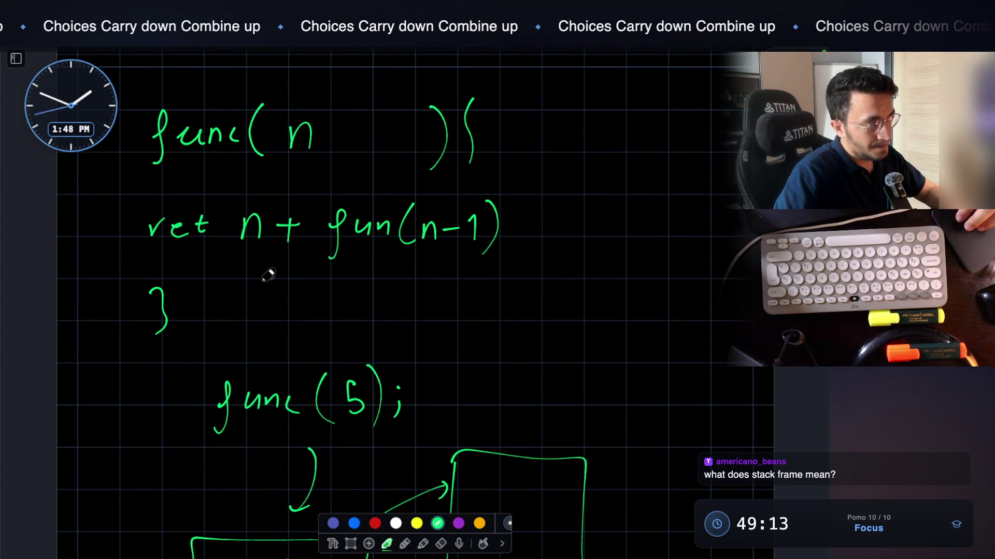
Extend the return line to read 5 + func(4)
left_click_drag(300, 282, 299, 310)
left_click_drag(341, 285, 329, 326)
left_click_drag(439, 282, 434, 306)
left_click_drag(490, 286, 478, 316)
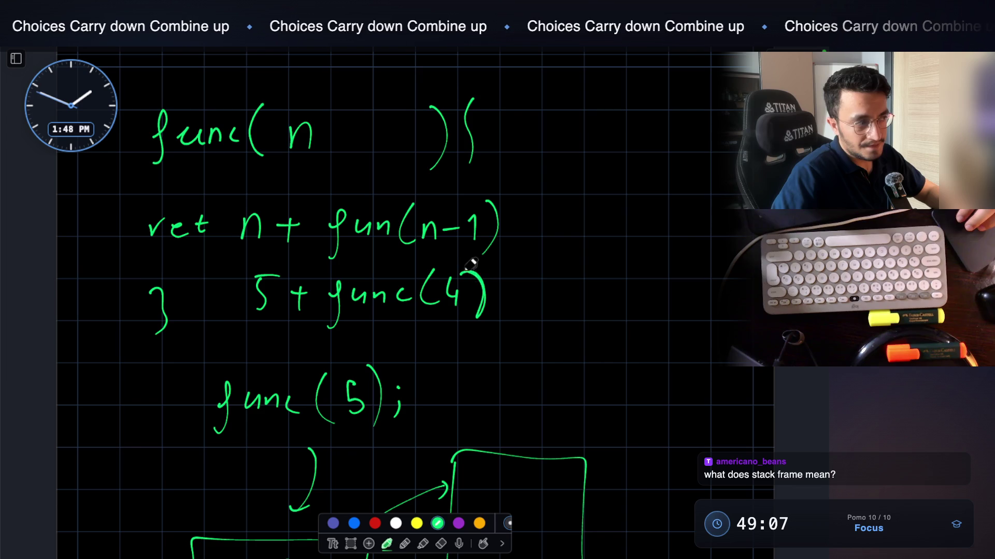
scroll(451, 273, "down", 5)
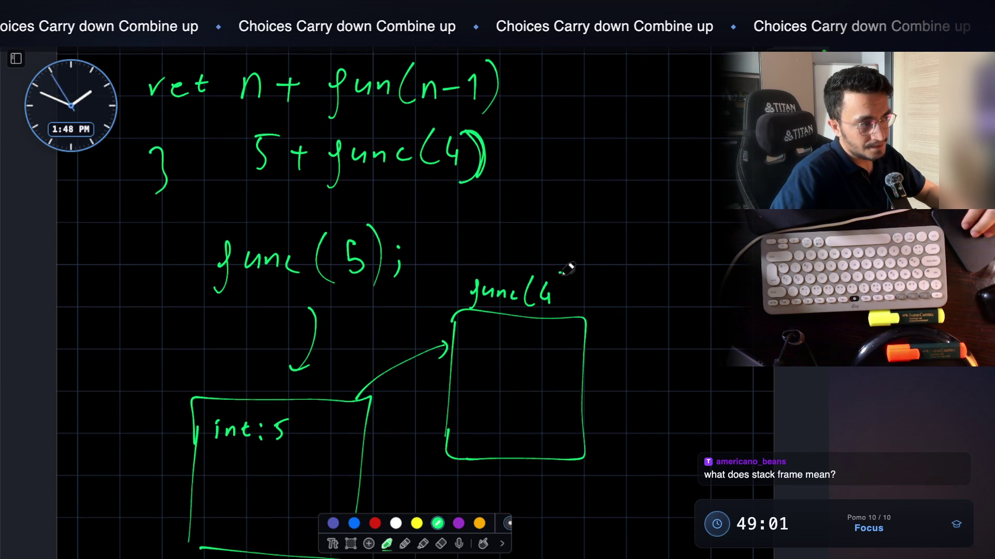
scroll(507, 273, "up", 2)
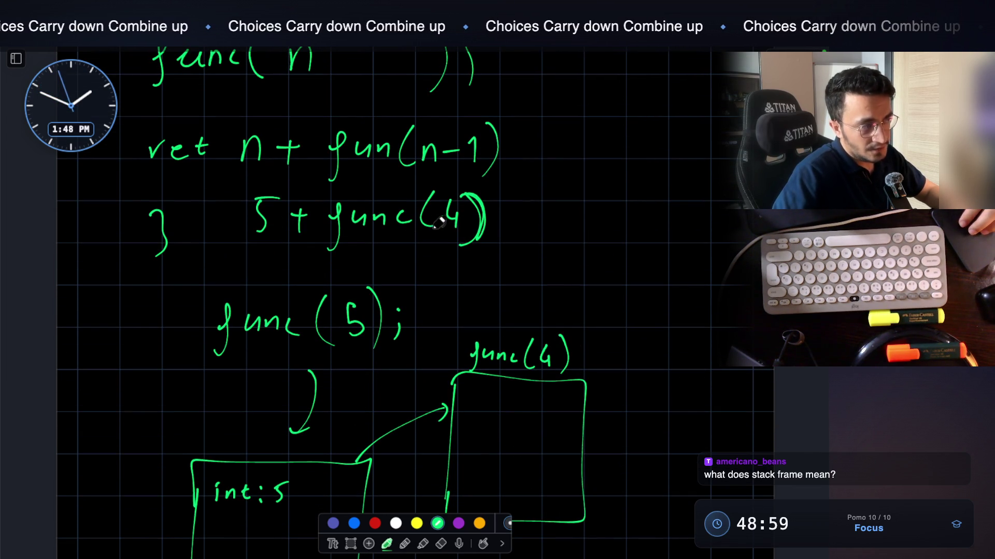
Draw an arrow from func(4) to a third frame box labelled with its func(3) call
mouse_move(521, 334)
left_mouse_down()
mouse_move(585, 295)
mouse_move(580, 303)
left_mouse_up()
mouse_move(623, 244)
left_mouse_down()
mouse_move(622, 351)
mouse_move(657, 222)
mouse_move(727, 212)
left_mouse_up()
mouse_move(623, 350)
left_mouse_down()
mouse_move(624, 369)
mouse_move(720, 386)
left_mouse_up()
left_click_drag(729, 228, 725, 378)
left_click_drag(648, 189, 680, 197)
mouse_move(692, 186)
left_mouse_down()
mouse_move(694, 198)
mouse_move(729, 198)
left_mouse_up()
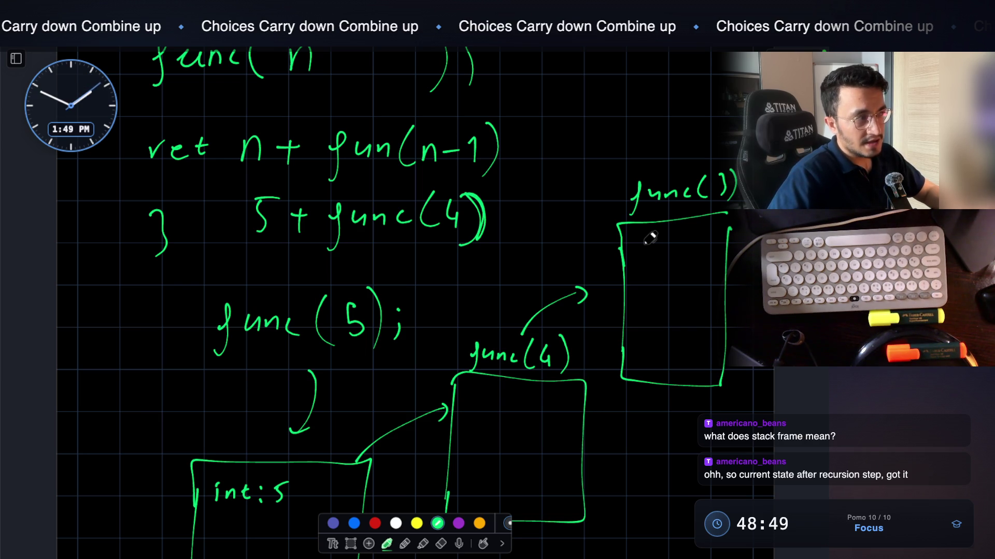
Mark the frame boxes with SF and circle the func(5); call
scroll(615, 231, "down", 2)
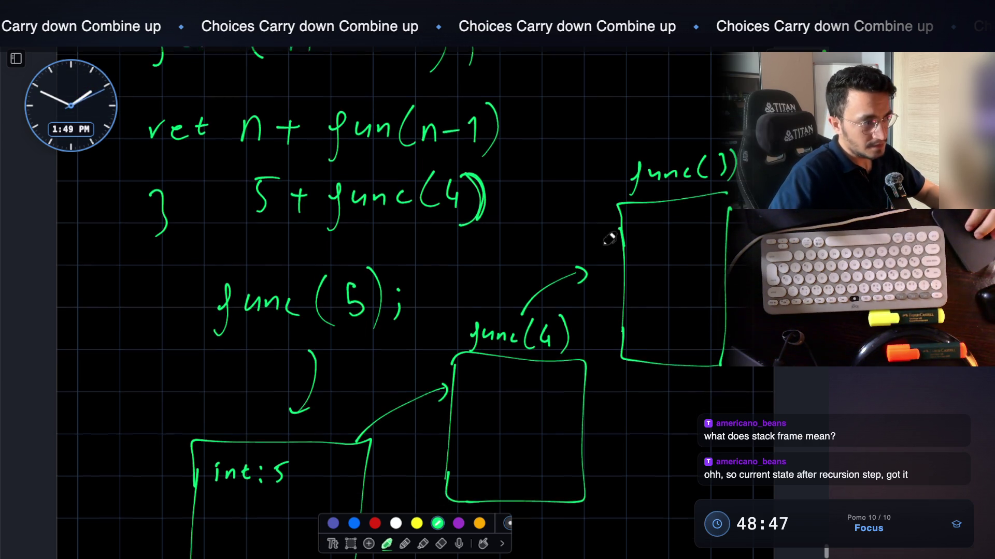
scroll(580, 223, "down", 2)
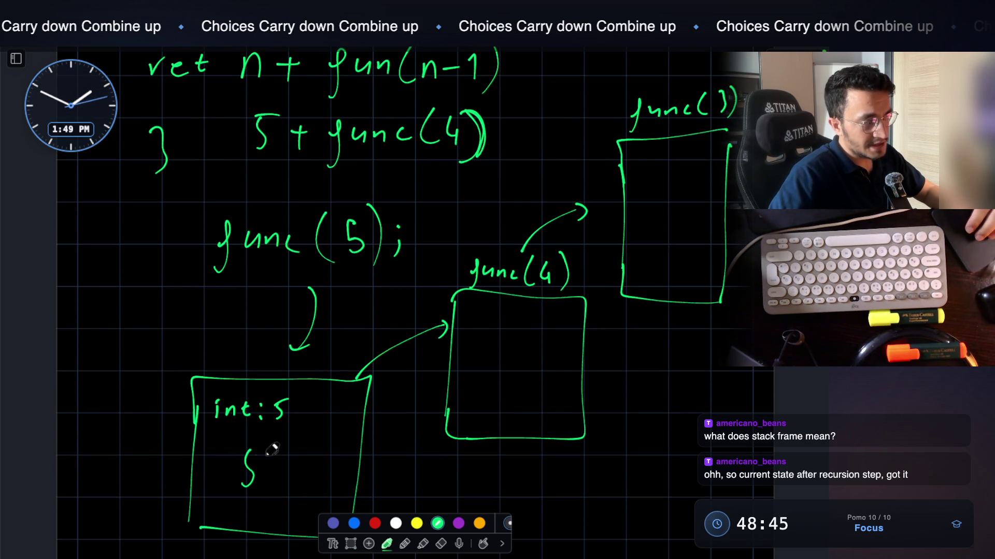
left_click_drag(280, 458, 298, 454)
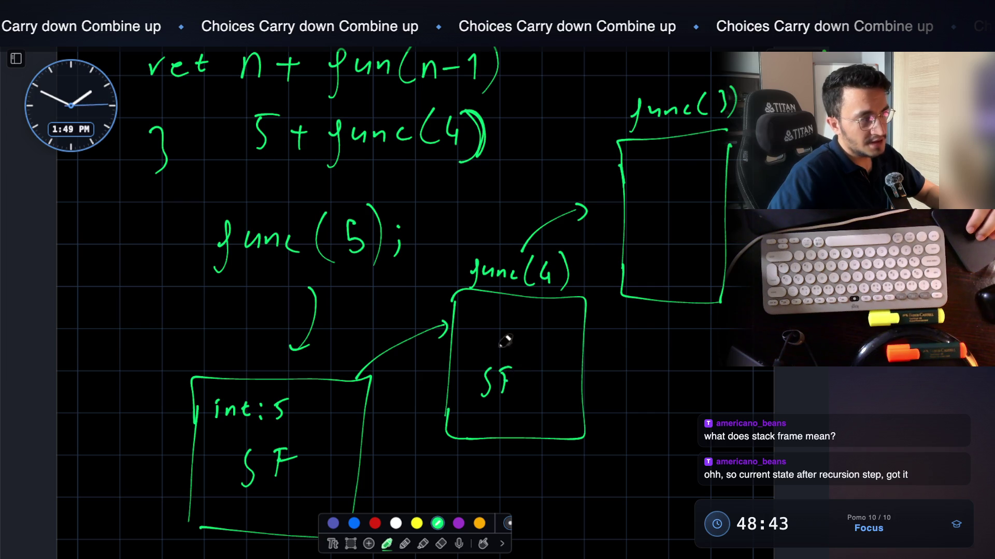
scroll(505, 340, "up", 1)
mouse_move(188, 267)
left_mouse_down()
mouse_move(311, 298)
mouse_move(355, 198)
mouse_move(239, 224)
left_mouse_up()
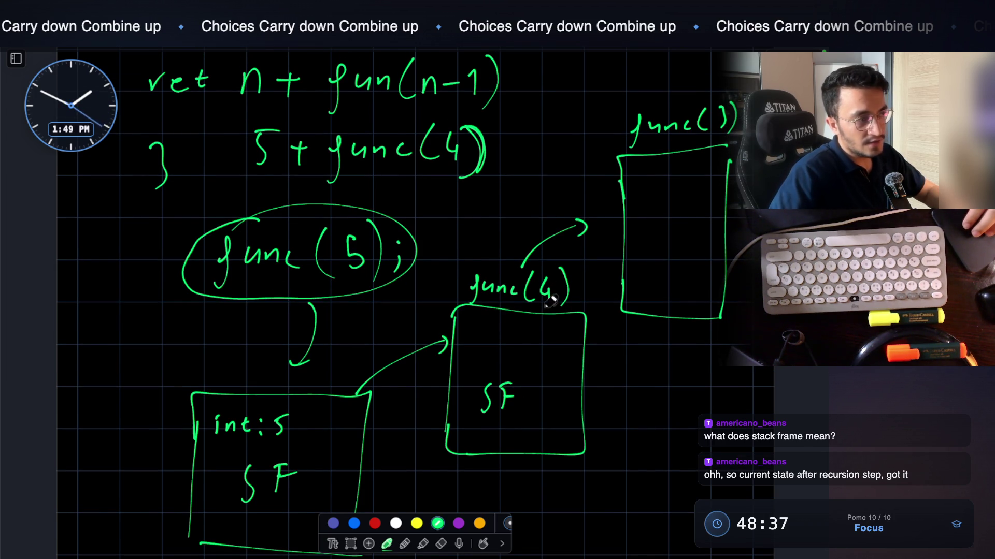
scroll(550, 293, "up", 2)
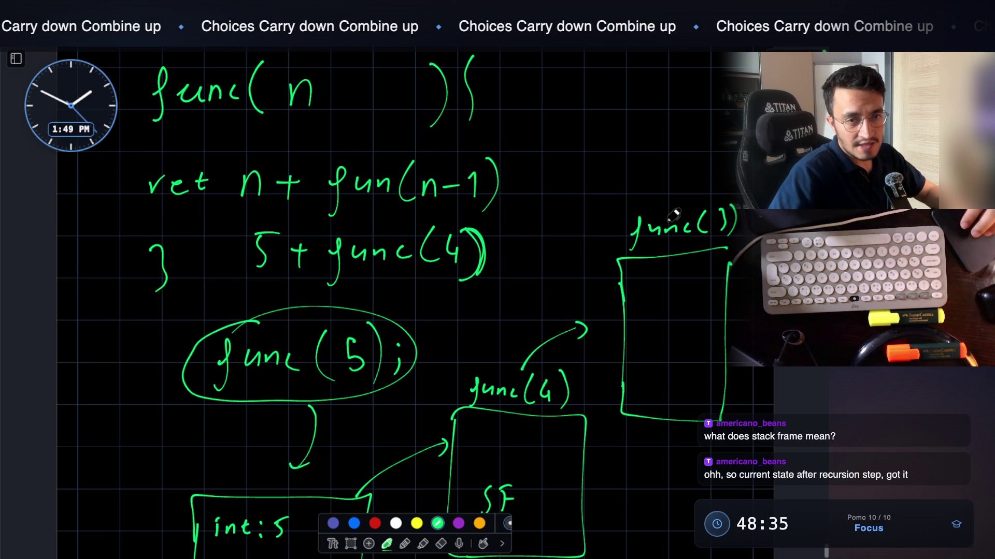
Close the third box, draw two lines inside it, and mark n= above its label
left_click_drag(727, 248, 730, 273)
left_click_drag(656, 284, 691, 282)
left_click_drag(634, 304, 699, 303)
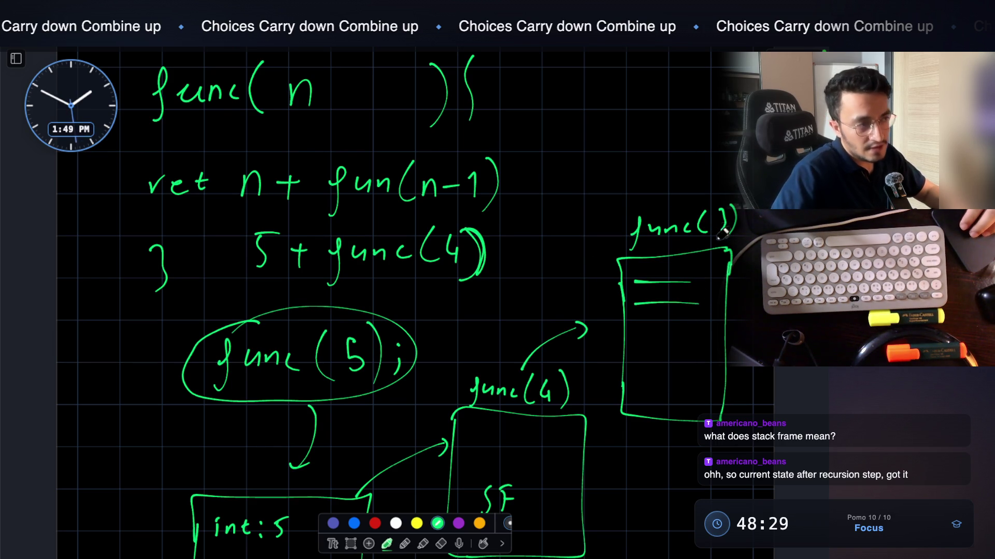
left_click_drag(723, 238, 713, 238)
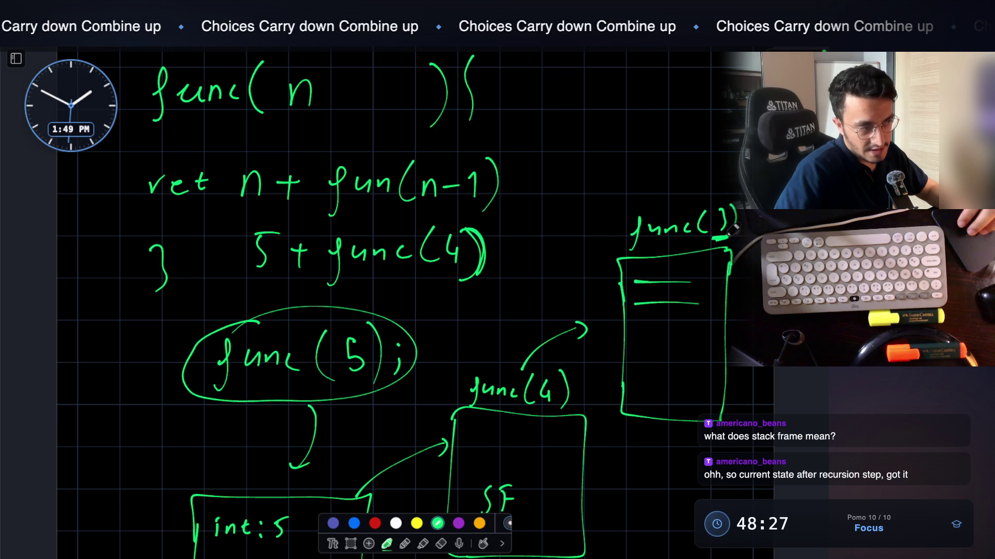
scroll(322, 172, "up", 3)
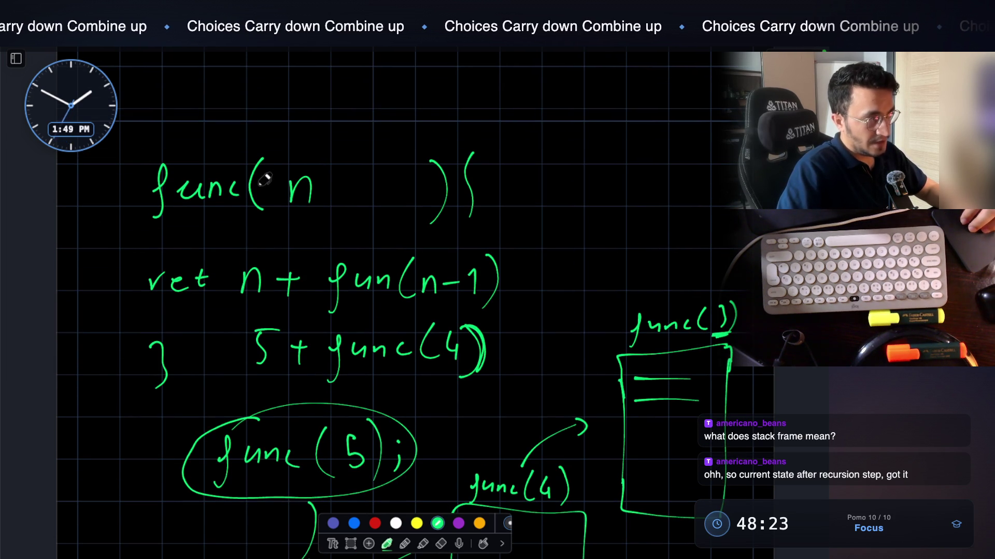
scroll(628, 288, "down", 1)
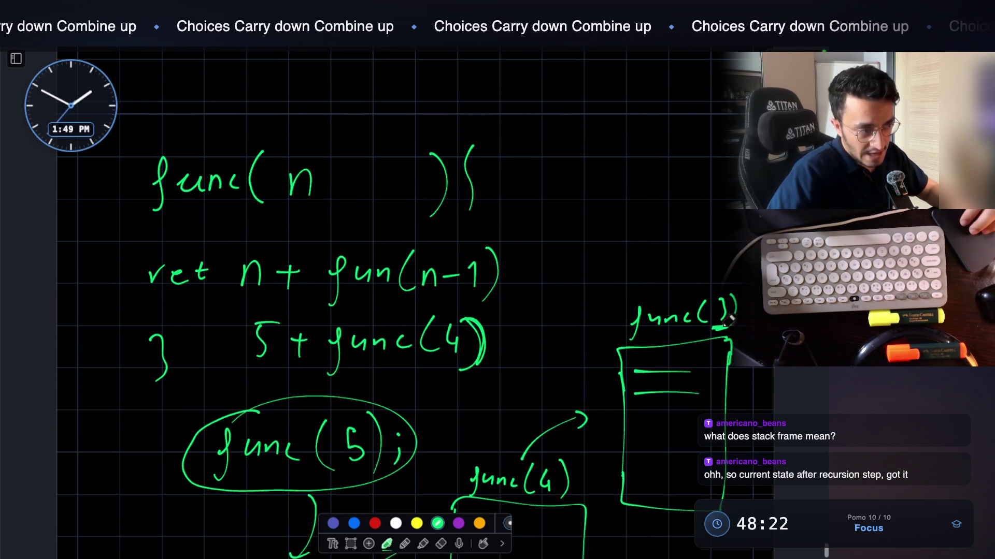
left_click_drag(700, 278, 698, 298)
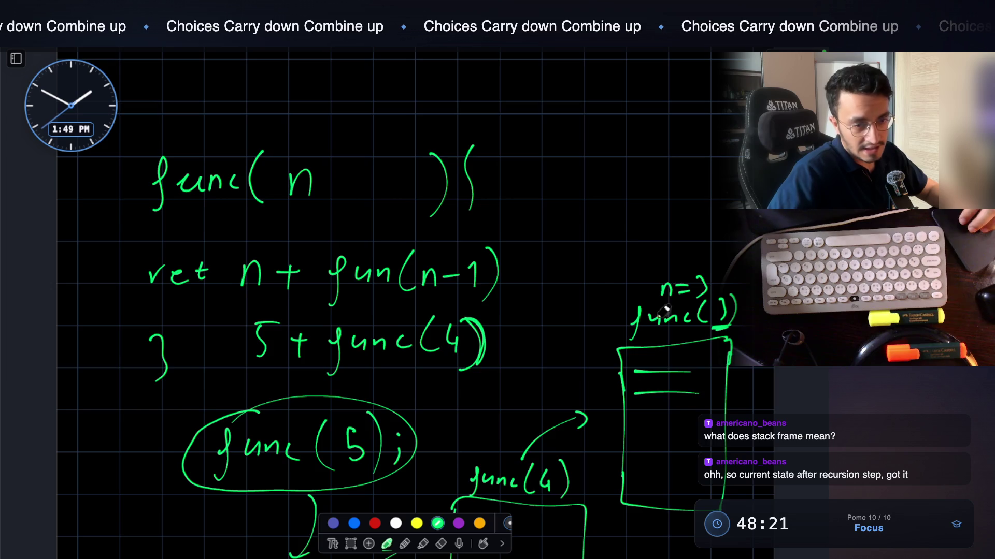
Underline func(4) in the return expression 5 + func(4) and draw a box around it
scroll(689, 357, "down", 5)
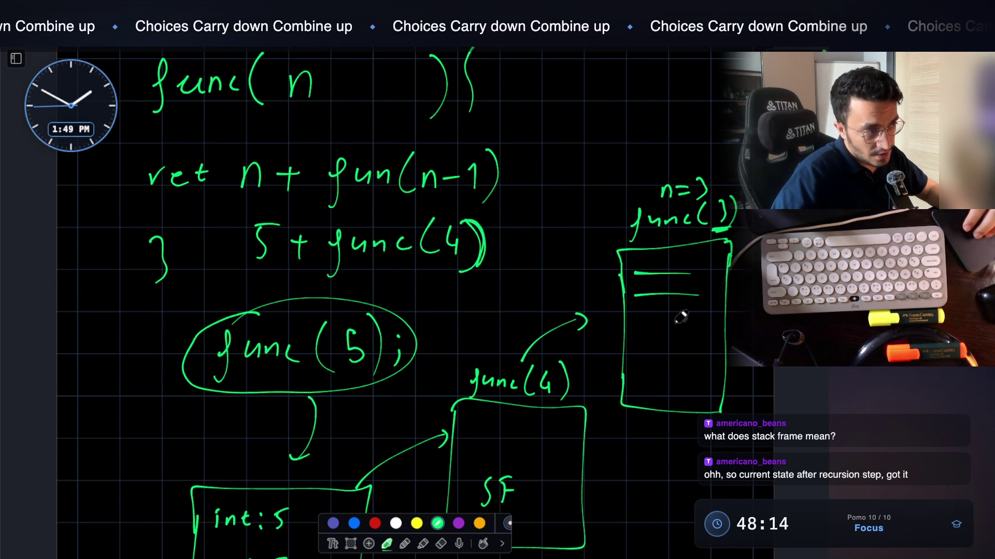
scroll(444, 247, "down", 2)
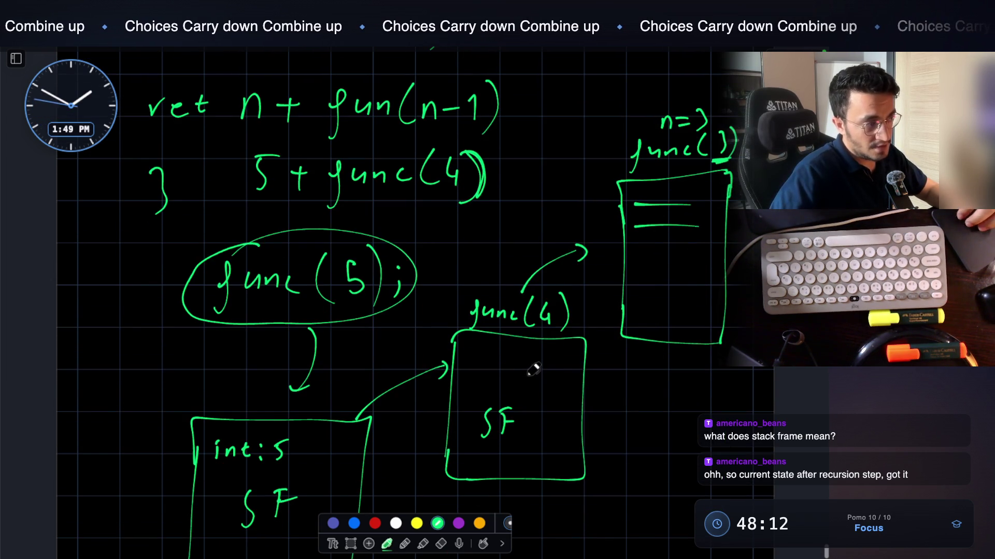
scroll(269, 404, "down", 8)
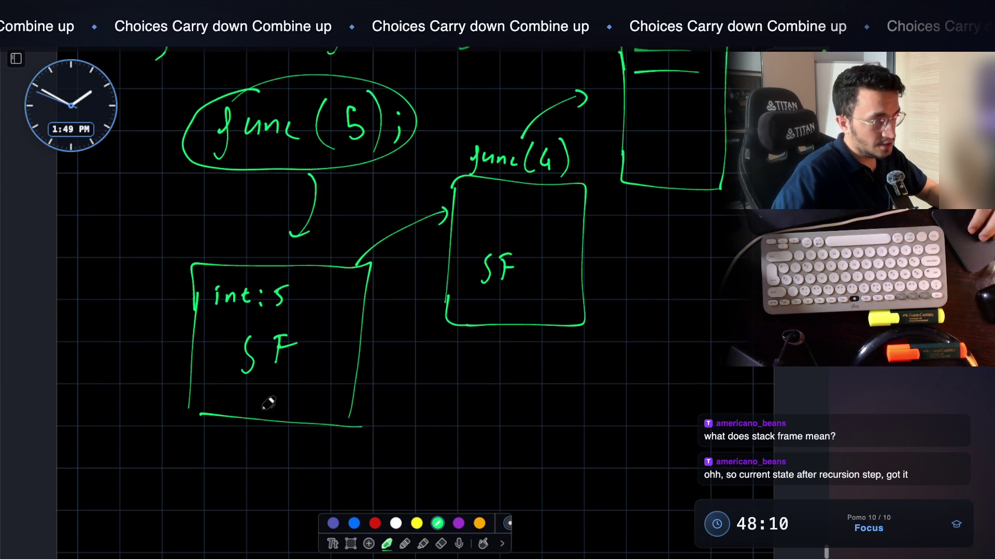
scroll(281, 311, "up", 9)
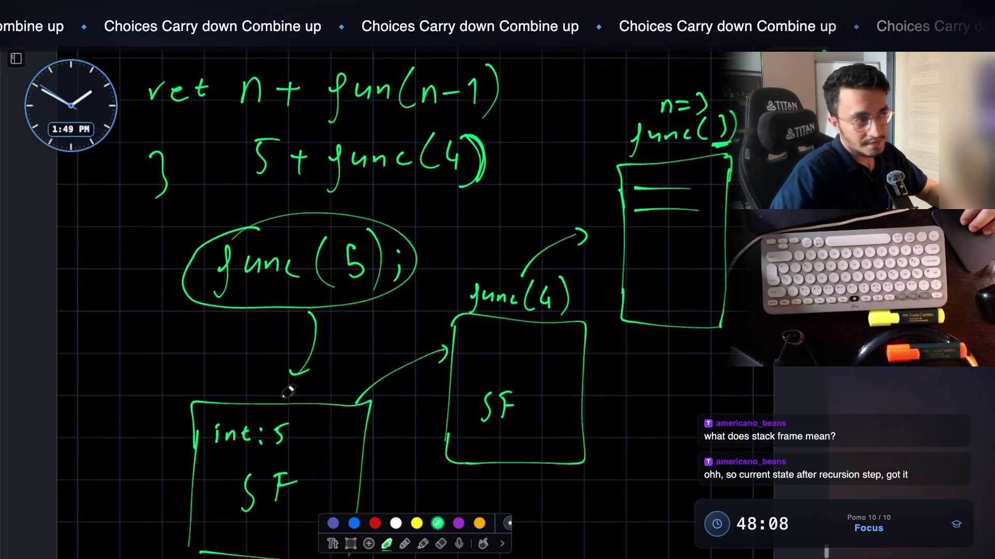
scroll(290, 381, "up", 1)
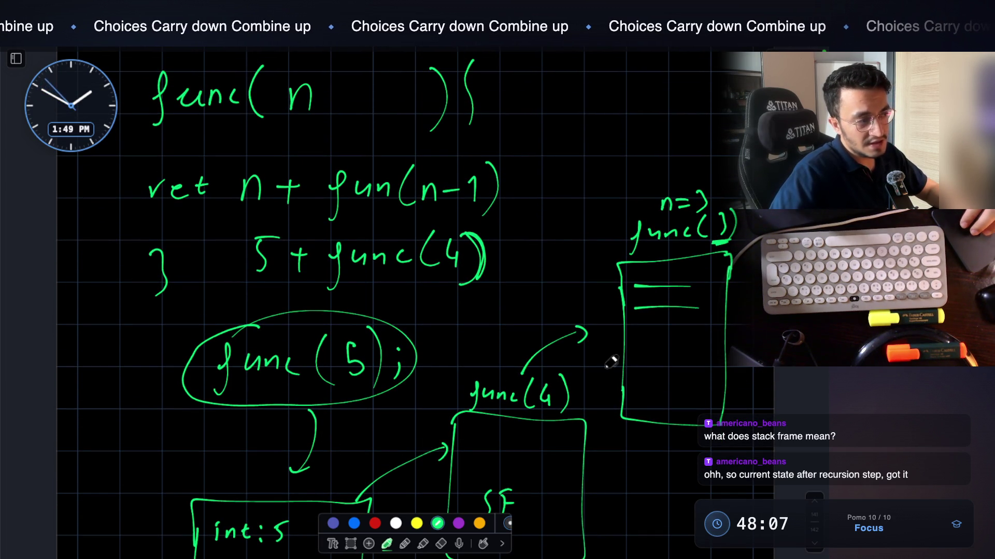
scroll(612, 355, "up", 1)
left_click_drag(346, 308, 426, 319)
mouse_move(336, 261)
left_mouse_down()
mouse_move(332, 310)
mouse_move(440, 255)
mouse_move(453, 309)
left_mouse_up()
scroll(453, 309, "up", 3)
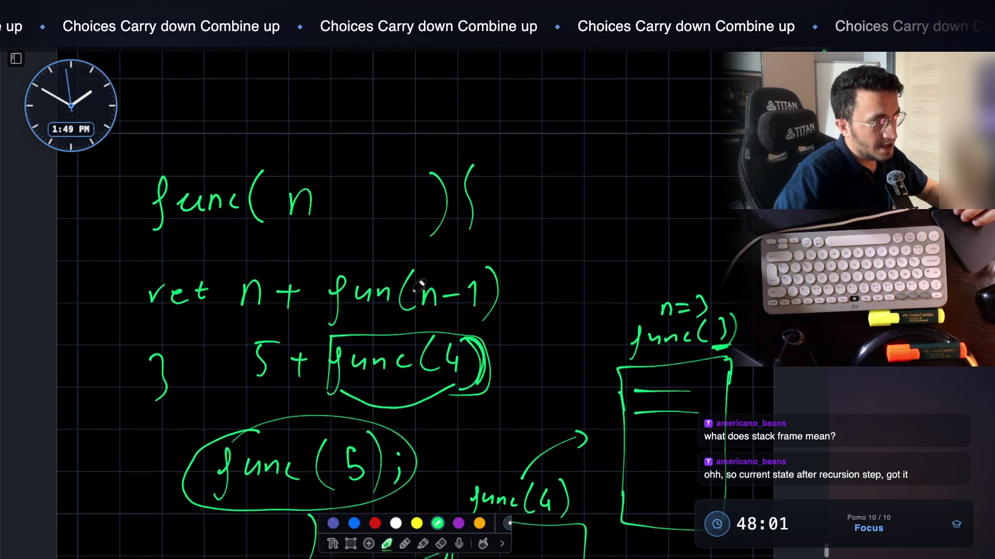
With the red pen, box fun(n-1) and circle the n in func(n) and the returned n
left_click(375, 520)
mouse_move(319, 274)
left_mouse_down()
mouse_move(316, 334)
mouse_move(428, 250)
mouse_move(519, 273)
mouse_move(458, 326)
mouse_move(328, 325)
mouse_move(322, 272)
mouse_move(523, 280)
mouse_move(319, 332)
mouse_move(283, 282)
mouse_move(242, 277)
left_mouse_up()
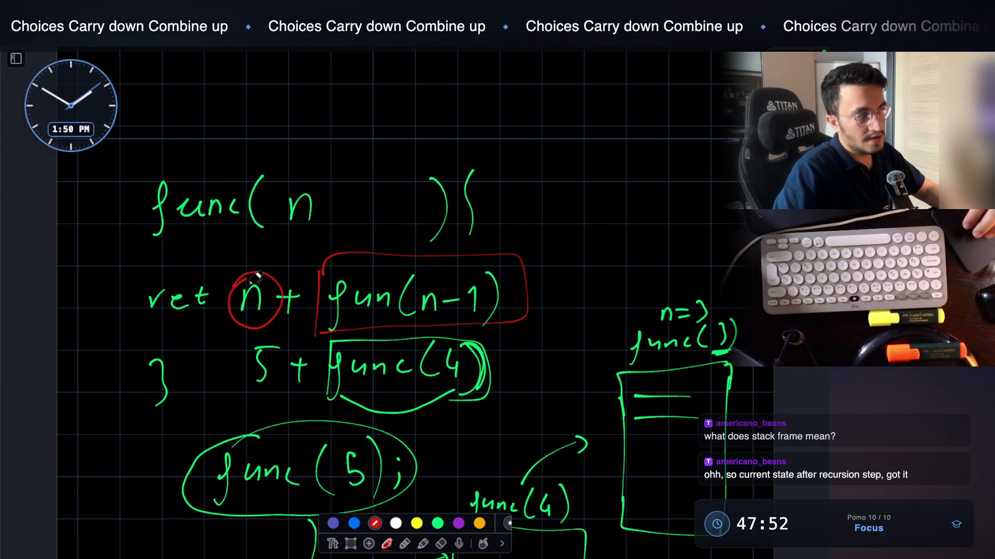
left_click_drag(280, 204, 308, 180)
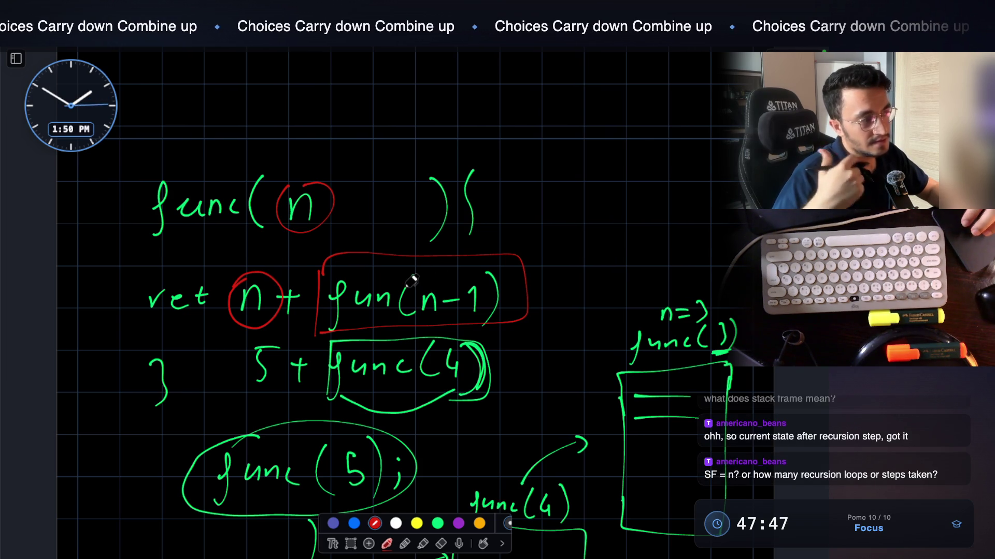
scroll(412, 280, "down", 5)
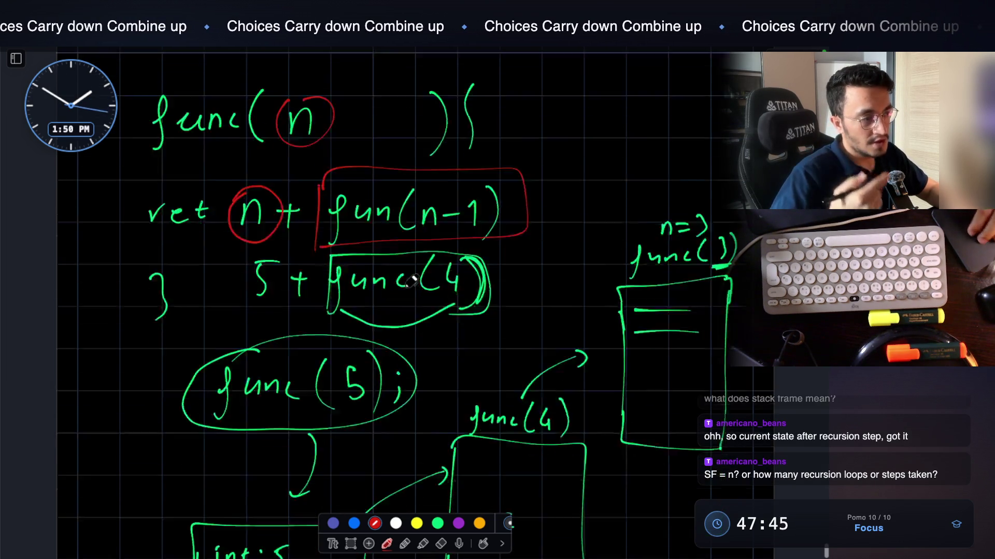
scroll(555, 321, "up", 2)
scroll(633, 237, "up", 1)
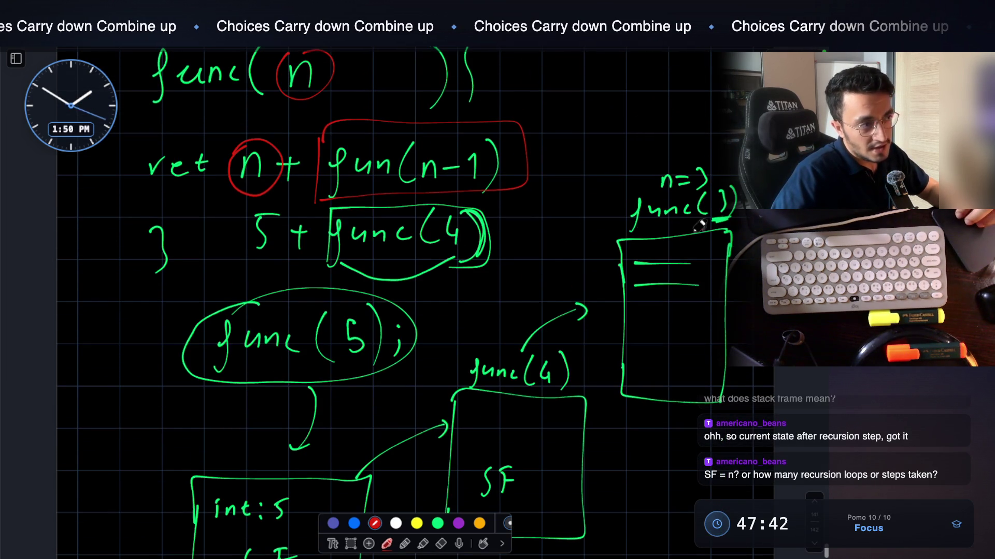
scroll(707, 238, "down", 3)
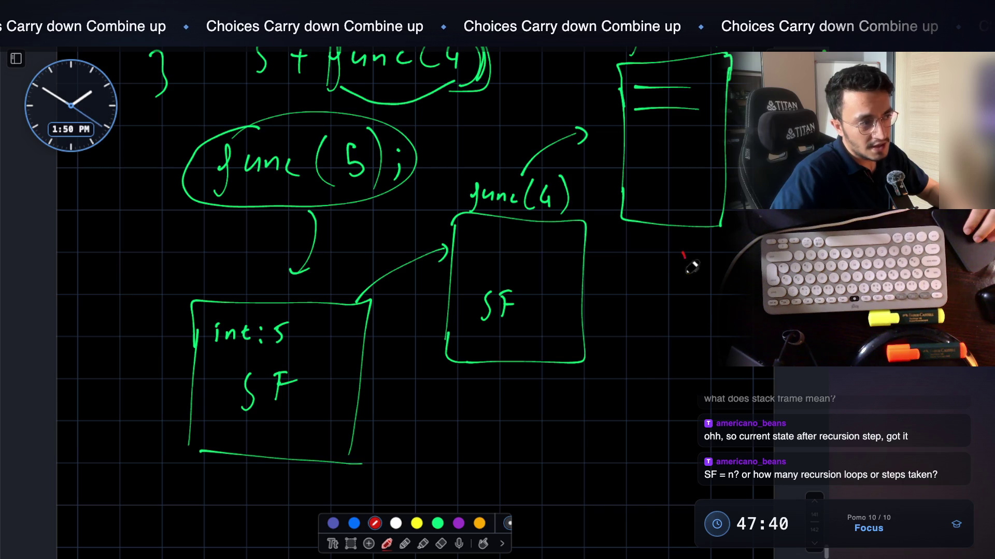
Draw red return arrows back toward func(4) and the first frame, marking the returned X
left_click_drag(692, 266, 583, 379)
mouse_move(678, 380)
left_mouse_down()
mouse_move(652, 405)
mouse_move(692, 417)
left_mouse_up()
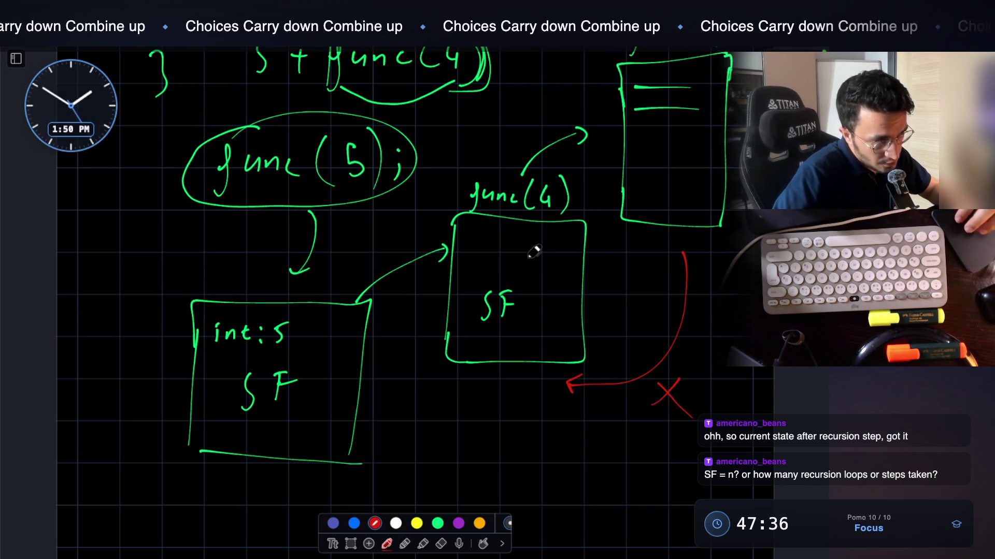
scroll(507, 264, "down", 1)
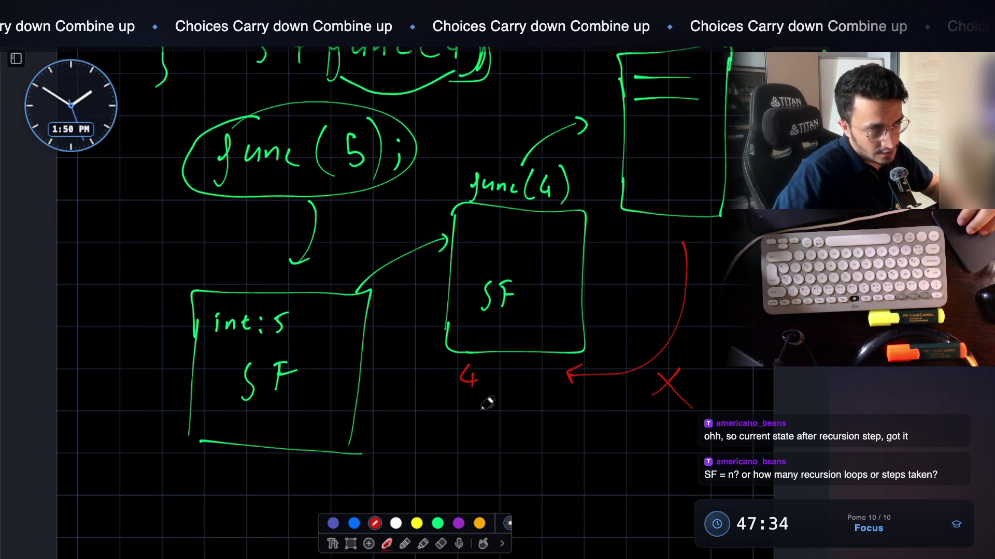
scroll(540, 334, "up", 10)
scroll(523, 373, "down", 11)
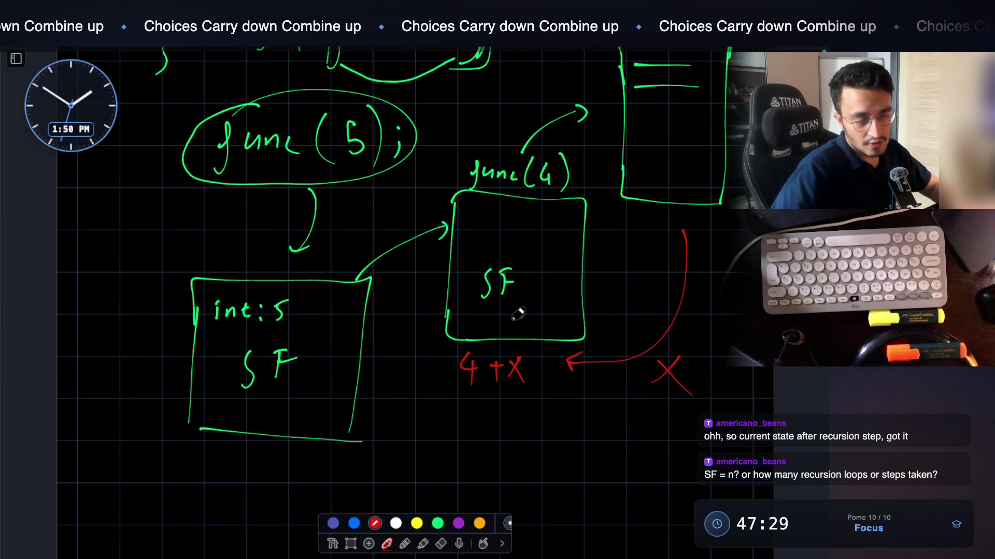
scroll(515, 290, "down", 3)
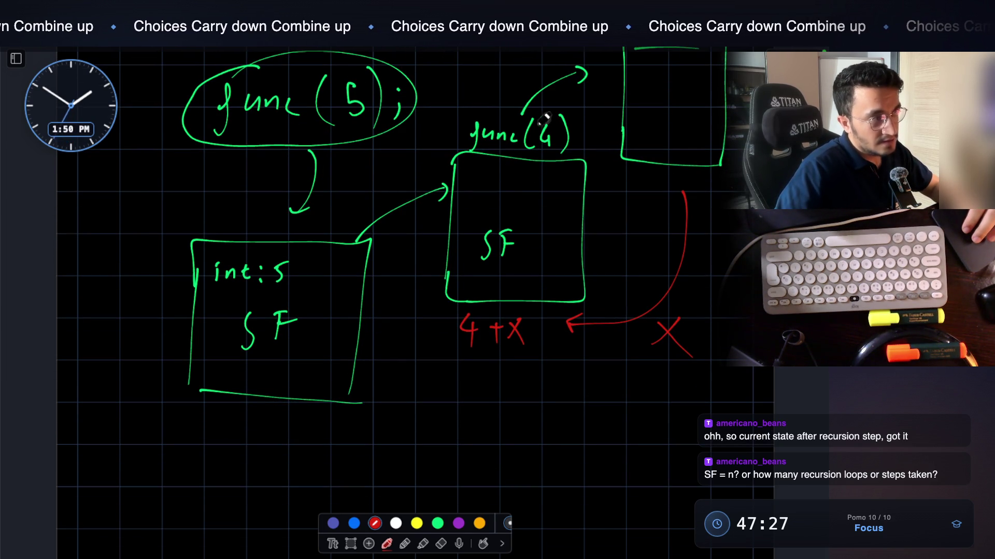
scroll(539, 155, "down", 6)
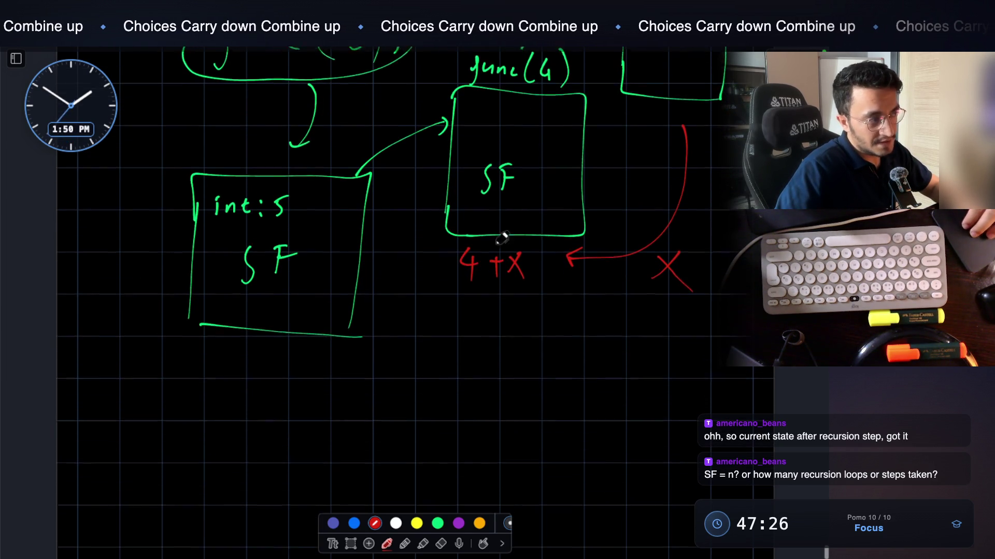
mouse_move(495, 296)
left_mouse_down()
mouse_move(363, 367)
mouse_move(368, 346)
left_mouse_up()
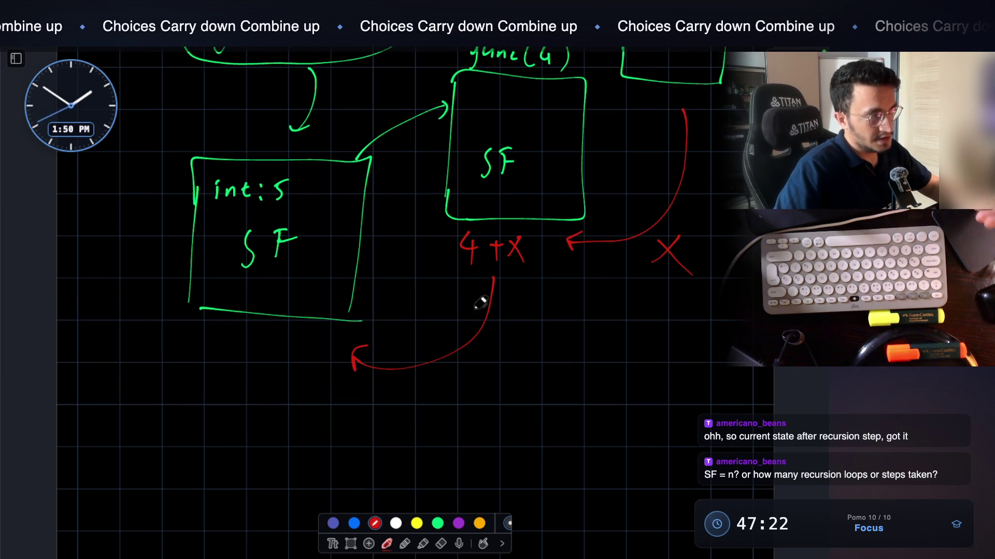
scroll(466, 249, "down", 2)
scroll(333, 311, "up", 6)
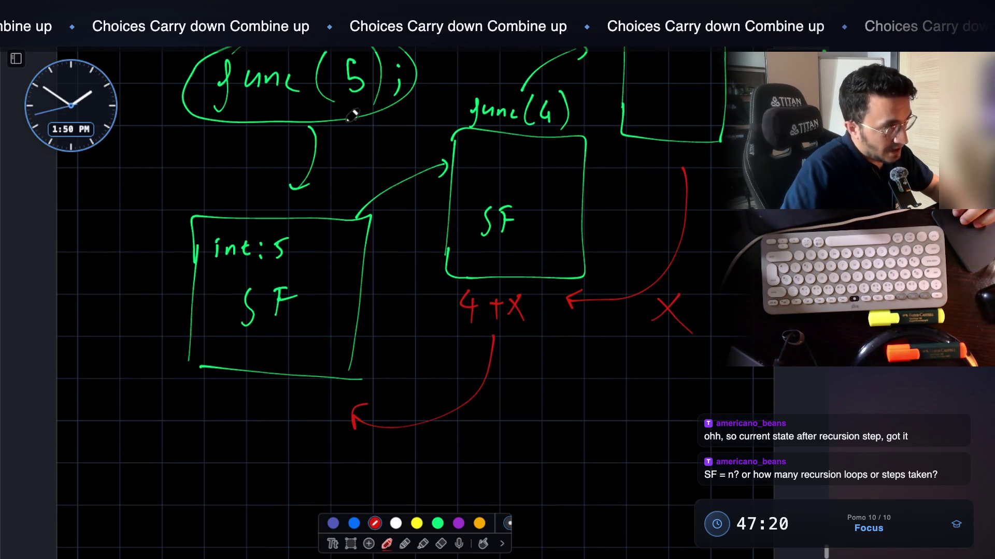
scroll(285, 294, "down", 5)
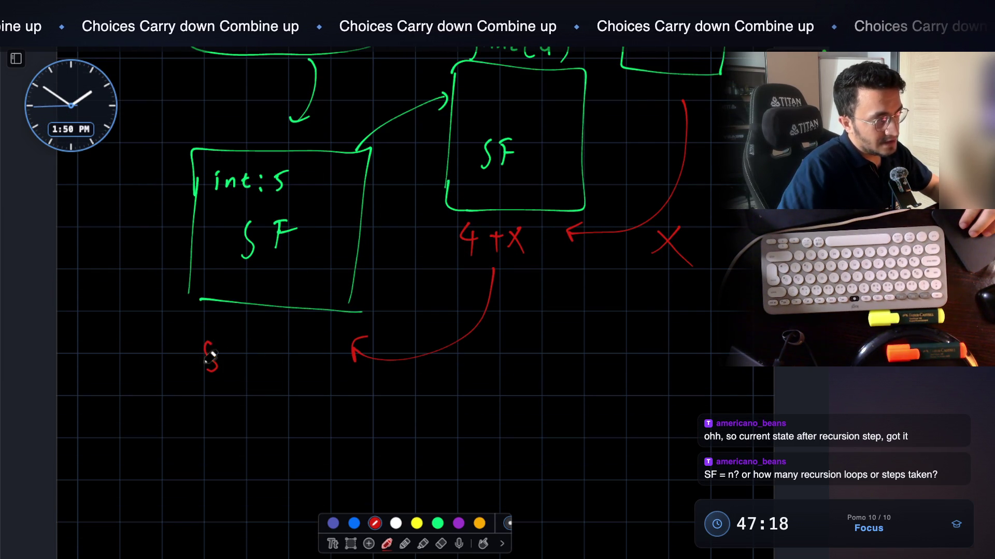
Write 5+(4+x) in red below the first frame, looping around the 4+X result
left_click_drag(220, 357, 243, 354)
left_click_drag(236, 347, 235, 373)
left_click_drag(489, 214, 482, 289)
left_click_drag(536, 272, 511, 216)
scroll(518, 179, "up", 5)
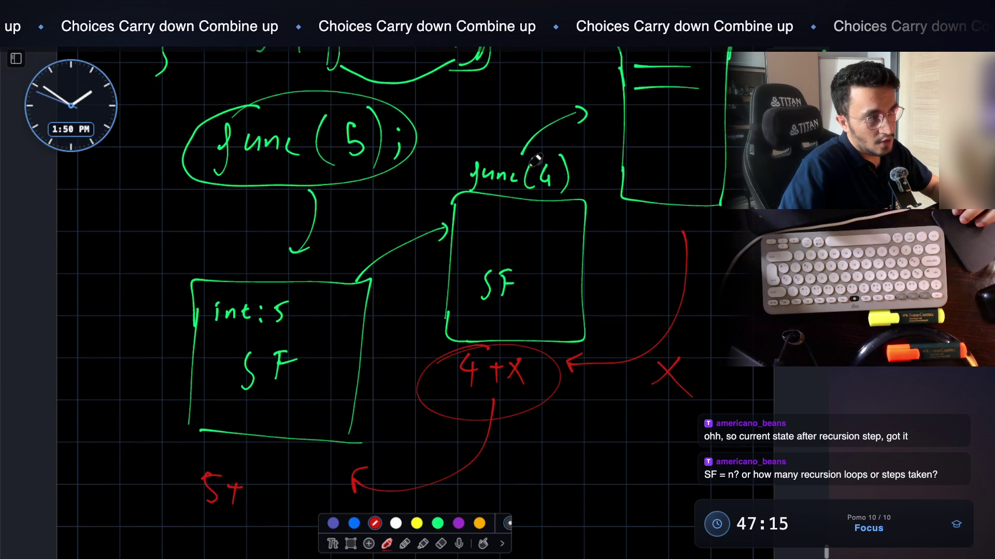
scroll(282, 369, "down", 5)
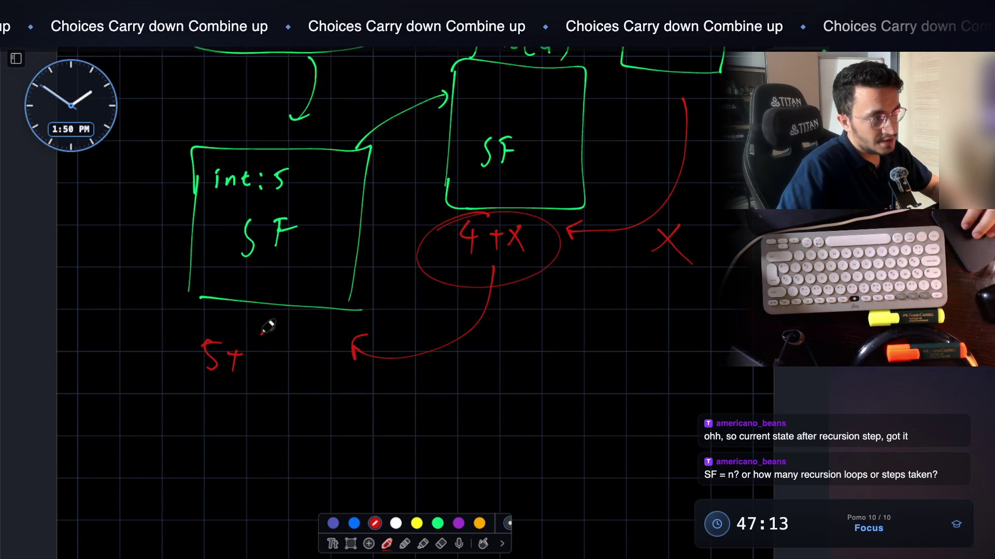
left_click_drag(297, 350, 310, 362)
mouse_move(309, 349)
left_mouse_down()
mouse_move(298, 364)
mouse_move(311, 377)
left_mouse_up()
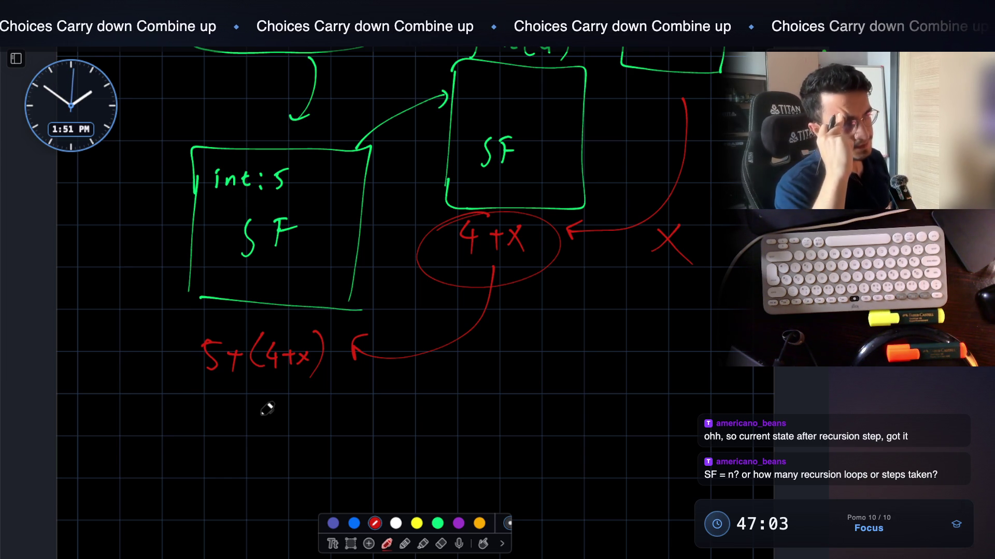
Write 'Stack overflow' further down in red and draw a box around it
scroll(309, 371, "down", 5)
mouse_move(241, 291)
left_mouse_down()
mouse_move(255, 310)
mouse_move(338, 289)
mouse_move(447, 300)
left_mouse_up()
left_click_drag(455, 326, 521, 295)
left_click_drag(207, 269, 201, 338)
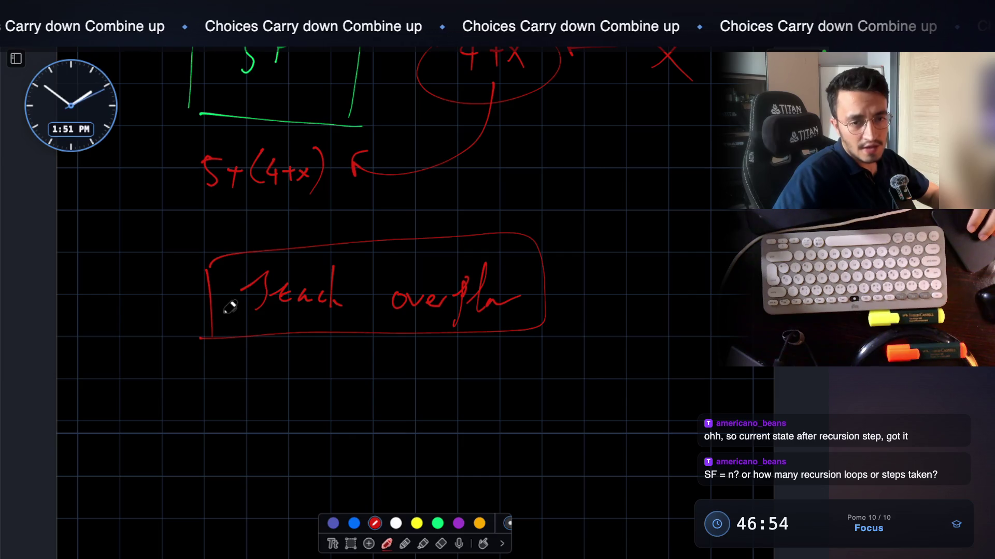
Draw the first small red frame boxes rising to the right, joined by linking strokes
scroll(230, 307, "down", 3)
mouse_move(189, 417)
left_mouse_down()
mouse_move(187, 495)
mouse_move(255, 369)
mouse_move(189, 473)
left_mouse_up()
mouse_move(240, 378)
left_mouse_down()
mouse_move(259, 359)
mouse_move(298, 413)
left_mouse_up()
mouse_move(300, 337)
left_mouse_down()
mouse_move(343, 333)
mouse_move(313, 396)
left_mouse_up()
left_click_drag(326, 341, 359, 313)
mouse_move(371, 304)
left_mouse_down()
mouse_move(371, 325)
mouse_move(405, 350)
left_mouse_up()
left_click_drag(424, 306, 457, 281)
mouse_move(466, 271)
left_mouse_down()
mouse_move(468, 297)
mouse_move(497, 317)
left_mouse_up()
Extend the red chain with more linked frame boxes up to the topmost box
left_click_drag(533, 259, 505, 318)
mouse_move(516, 271)
left_mouse_down()
mouse_move(543, 244)
mouse_move(571, 290)
left_mouse_up()
left_click_drag(569, 234, 595, 220)
mouse_move(600, 225)
left_mouse_down()
mouse_move(617, 244)
mouse_move(574, 288)
mouse_move(619, 202)
left_mouse_up()
left_click_drag(625, 188, 652, 241)
mouse_move(660, 183)
left_mouse_down()
mouse_move(684, 160)
mouse_move(737, 194)
left_mouse_up()
left_click_drag(735, 194, 703, 197)
left_click_drag(736, 118, 746, 136)
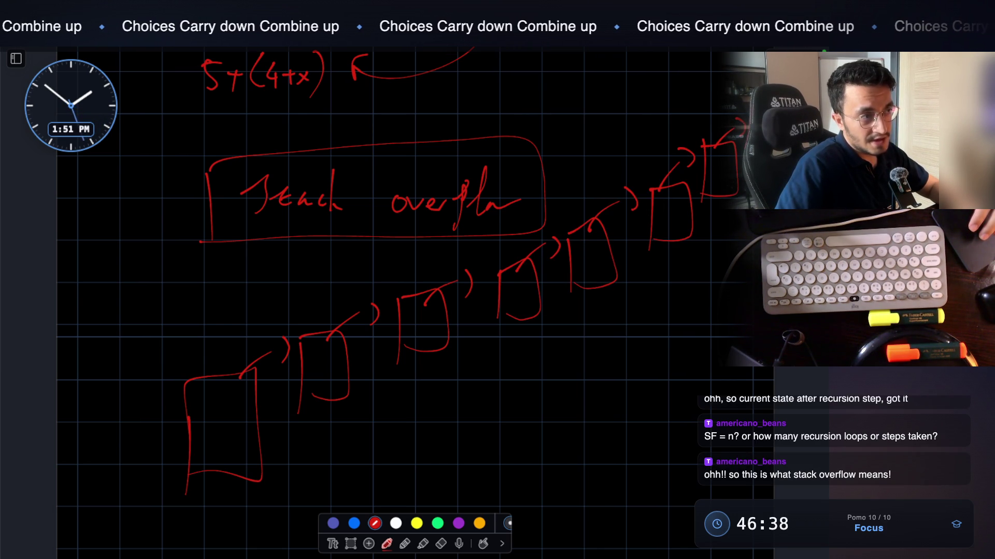
scroll(649, 178, "down", 2)
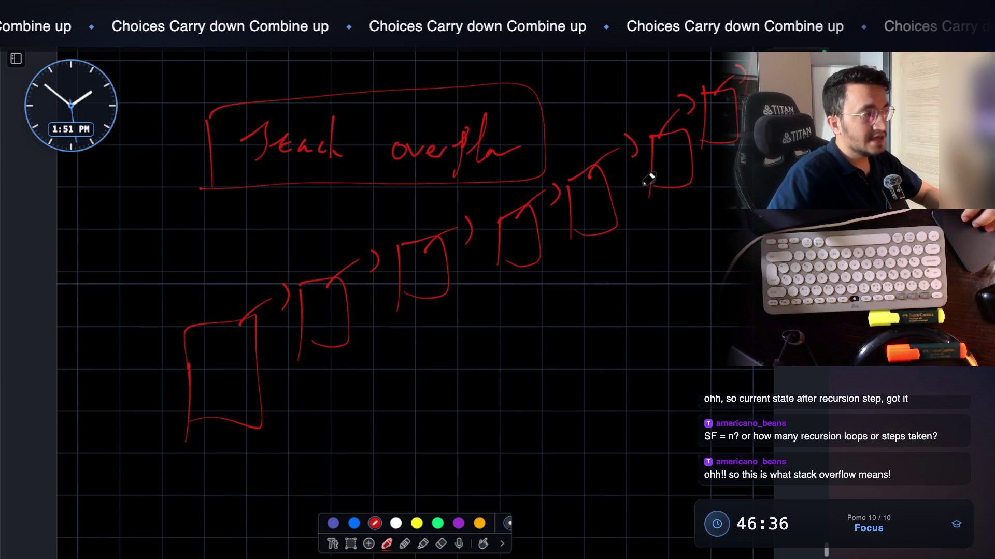
Write 'memory' in red beneath the rising chain of frame boxes
left_click(545, 356)
left_click_drag(501, 371, 611, 352)
left_click_drag(614, 353, 610, 379)
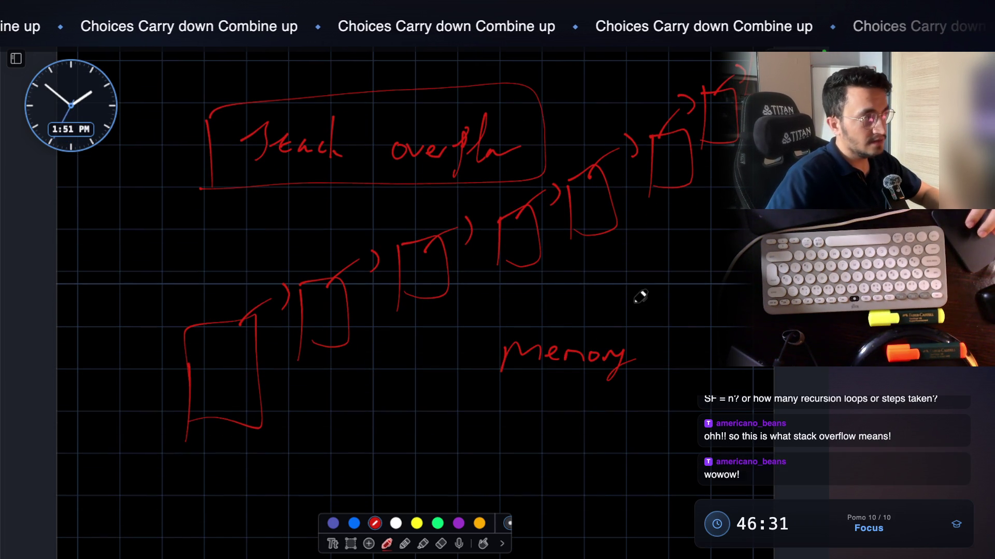
scroll(640, 296, "up", 1)
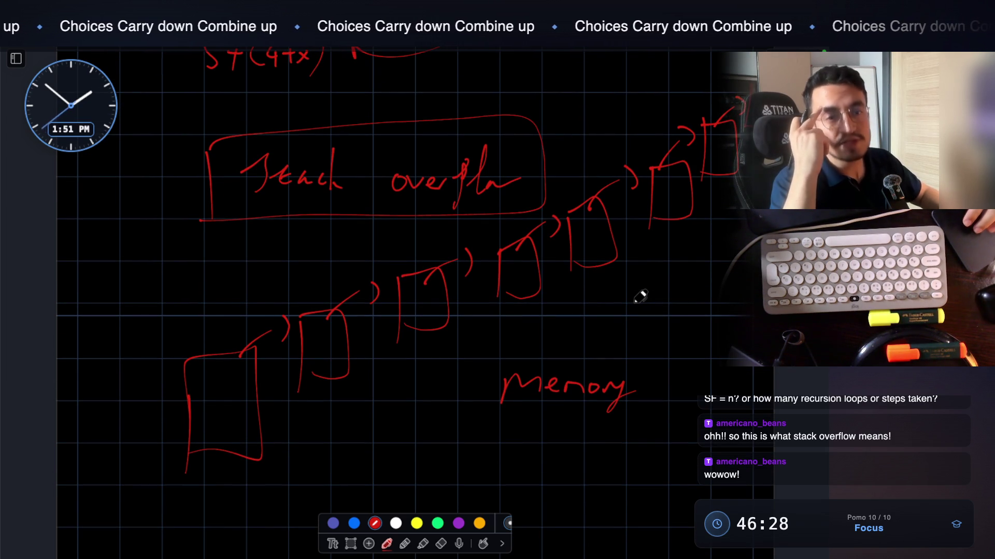
scroll(641, 297, "up", 5)
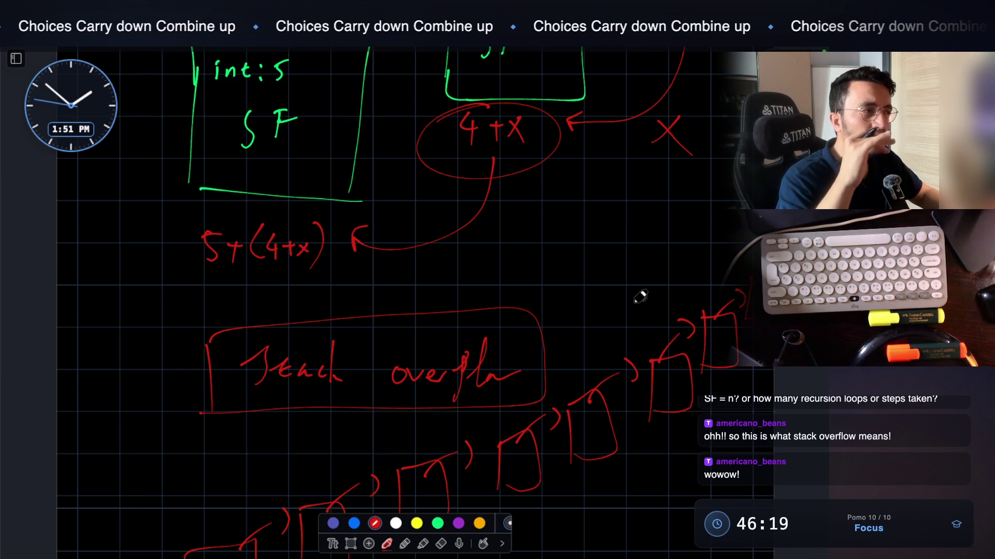
scroll(640, 296, "down", 3)
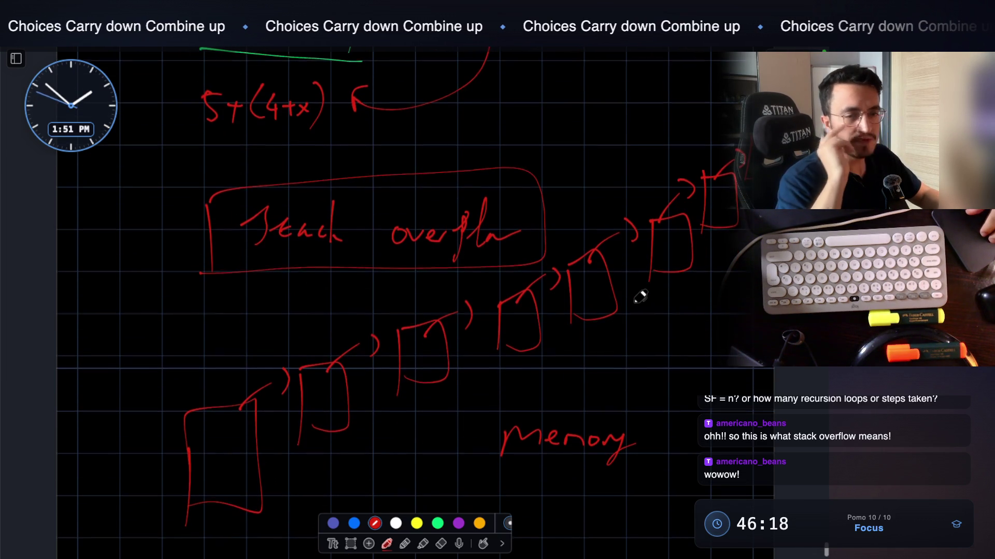
scroll(641, 297, "up", 1)
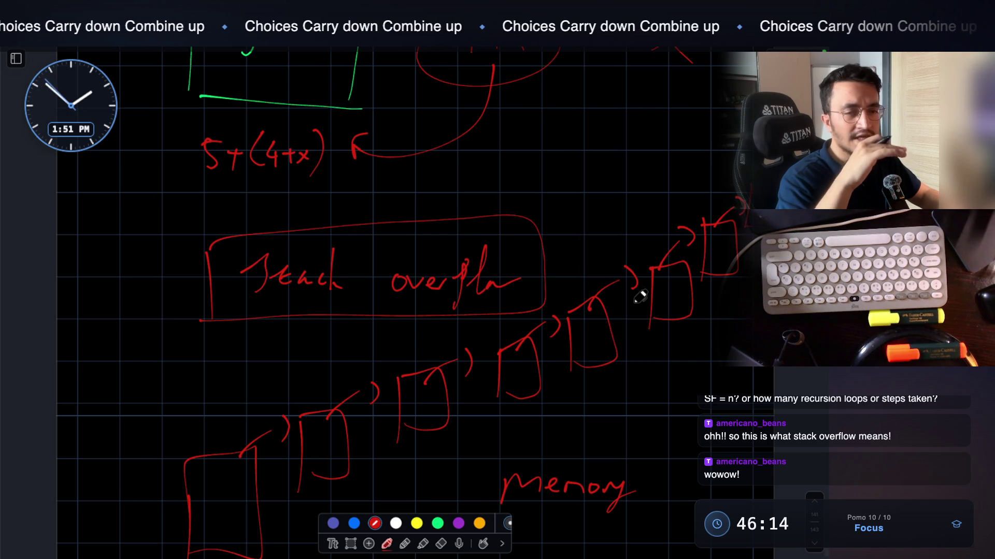
scroll(641, 296, "down", 1)
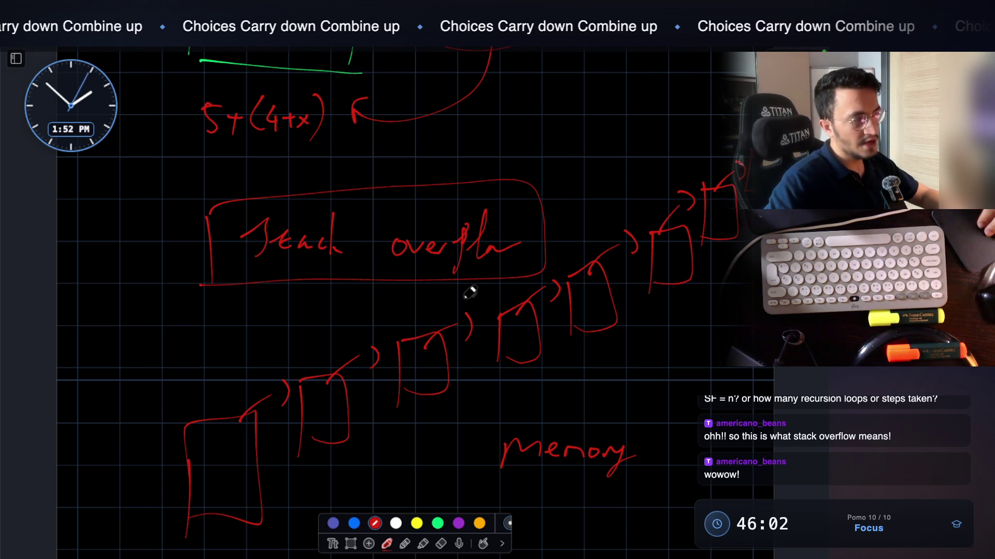
scroll(469, 294, "down", 5)
scroll(316, 356, "up", 2)
scroll(400, 240, "down", 2)
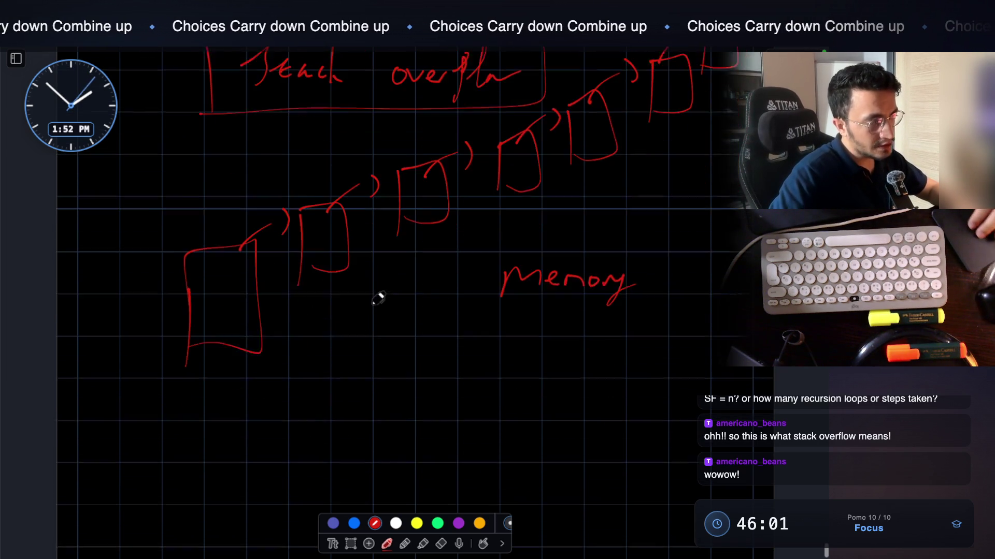
scroll(383, 290, "down", 1)
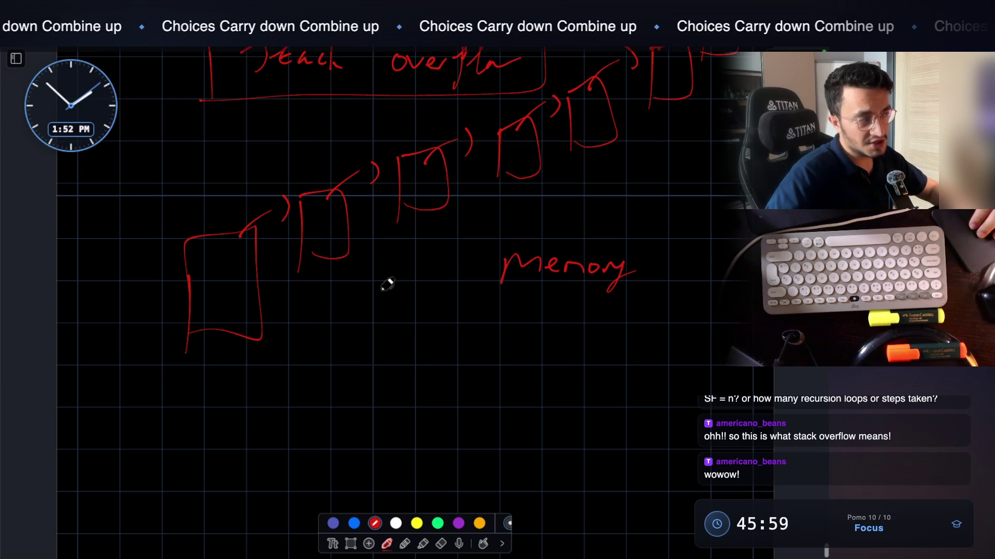
Write the red note 'SF → parameters, func' under the frame chain and box 'func'
mouse_move(211, 372)
left_mouse_down()
mouse_move(206, 411)
mouse_move(248, 392)
left_mouse_up()
mouse_move(268, 395)
left_mouse_down()
mouse_move(305, 395)
mouse_move(297, 407)
left_mouse_up()
mouse_move(353, 393)
left_mouse_down()
mouse_move(387, 383)
mouse_move(465, 399)
left_mouse_up()
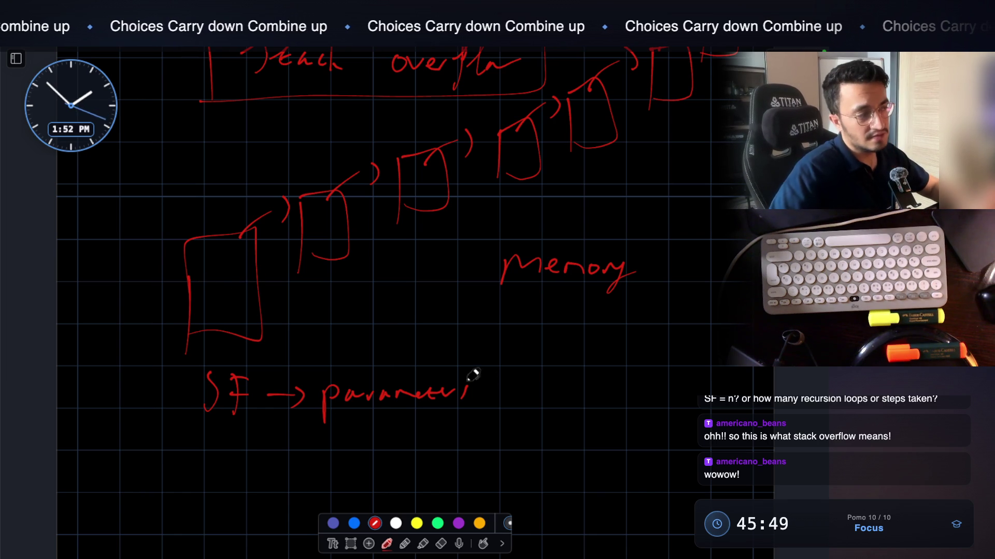
left_click_drag(538, 386, 588, 402)
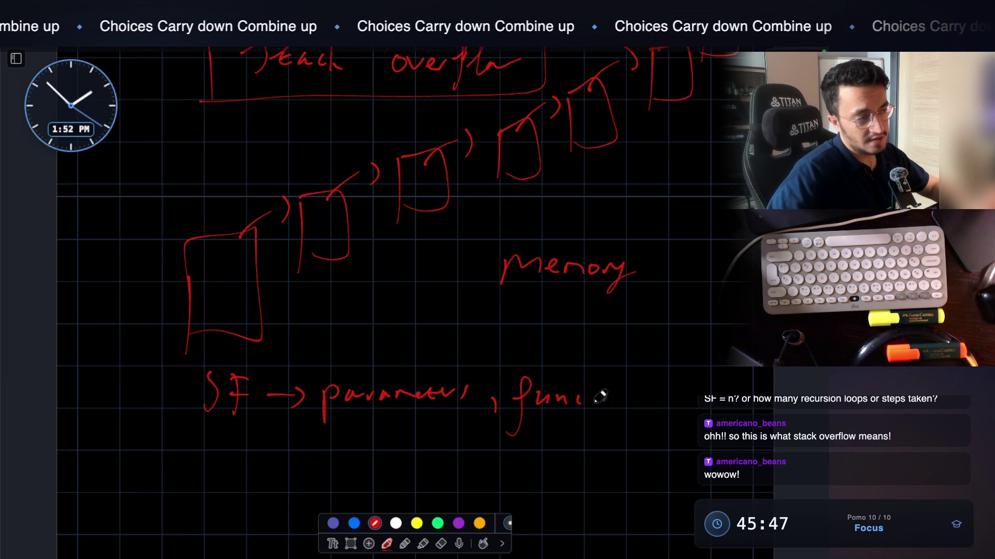
mouse_move(505, 443)
left_mouse_down()
mouse_move(591, 439)
mouse_move(640, 422)
mouse_move(527, 465)
left_mouse_up()
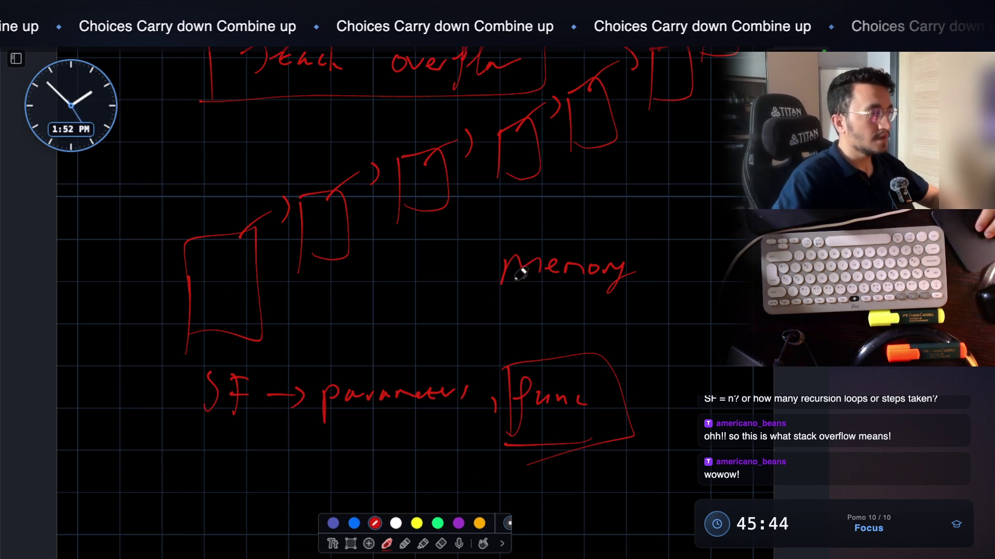
scroll(507, 285, "up", 10)
scroll(507, 290, "up", 15)
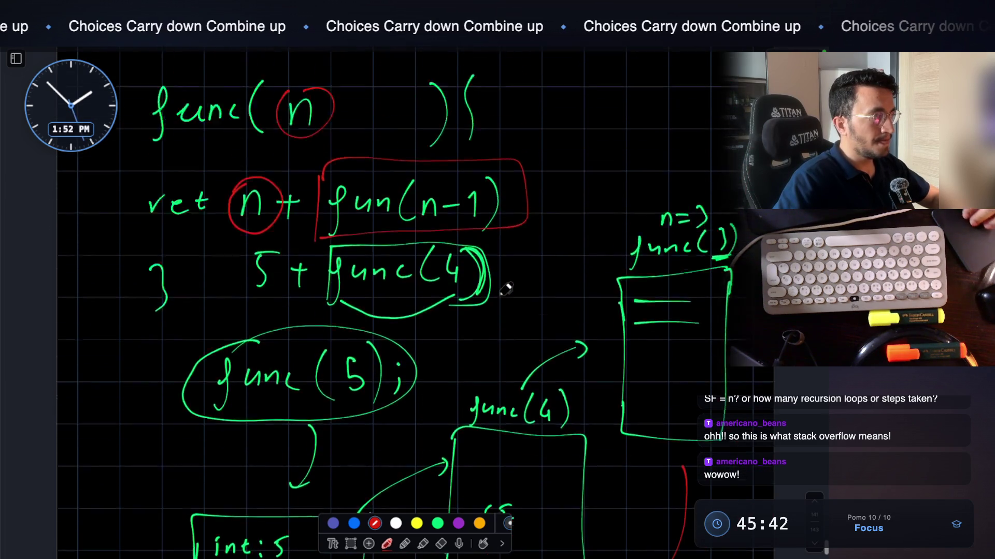
Switch to the green pen and underline the boxed [1] beside currlist=[1]
scroll(507, 289, "up", 3)
scroll(506, 284, "down", 4)
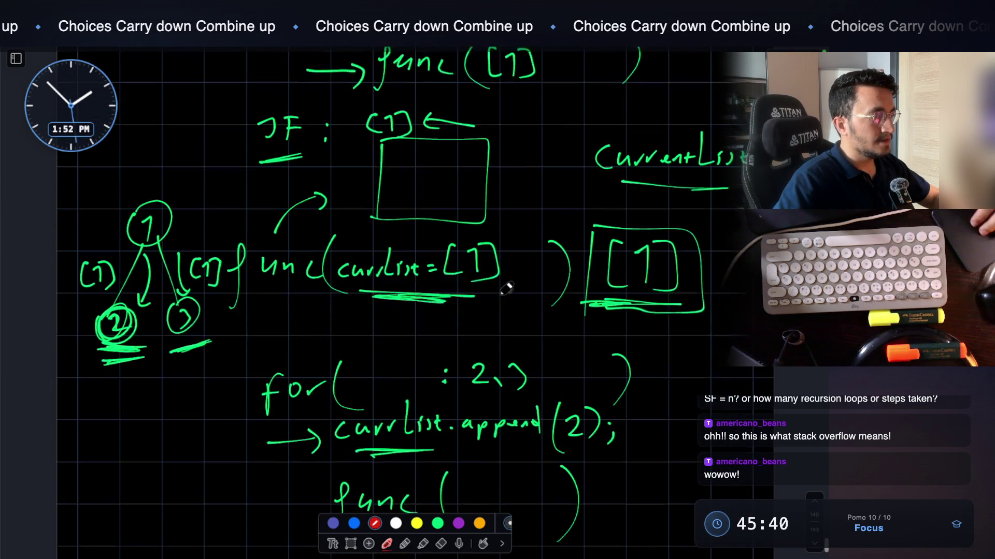
left_click(437, 524)
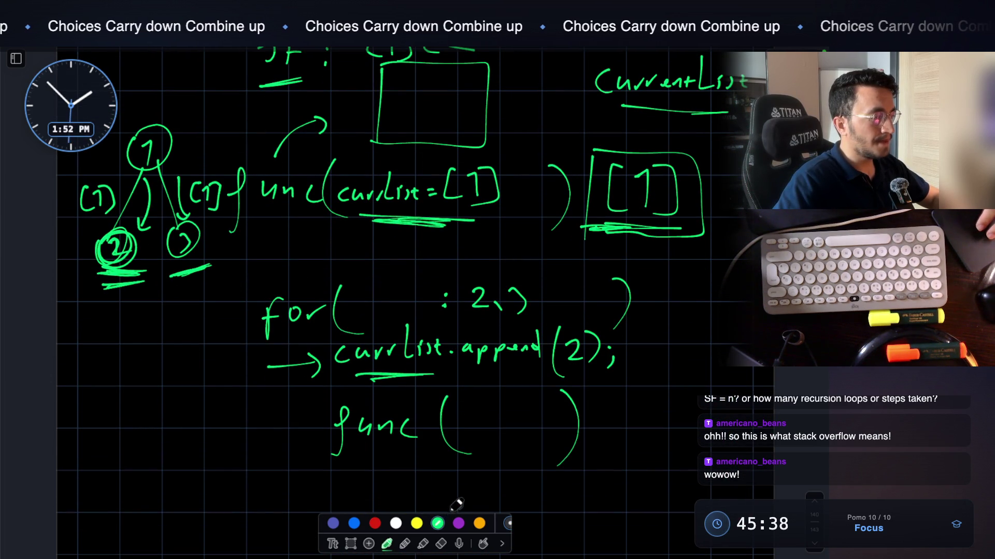
scroll(434, 404, "up", 2)
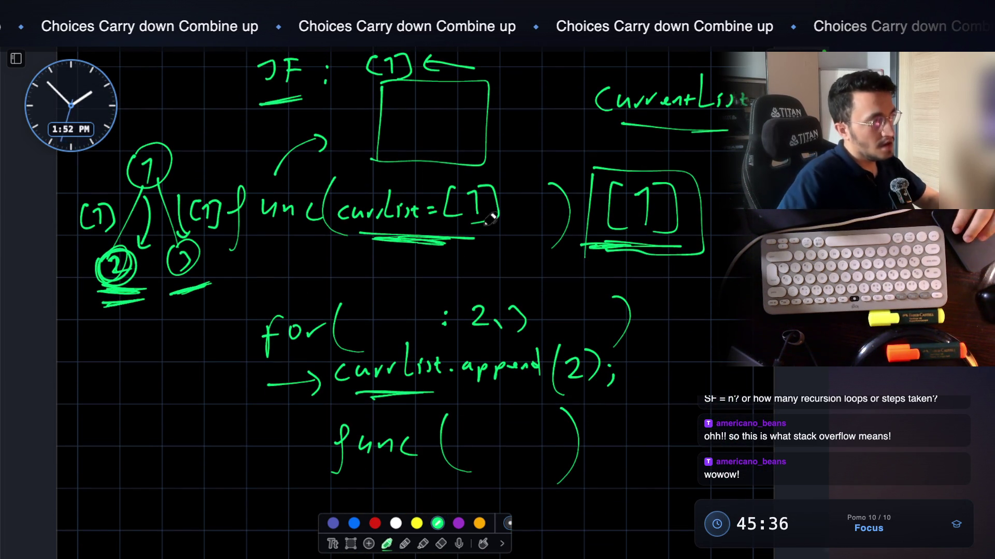
scroll(490, 161, "up", 5)
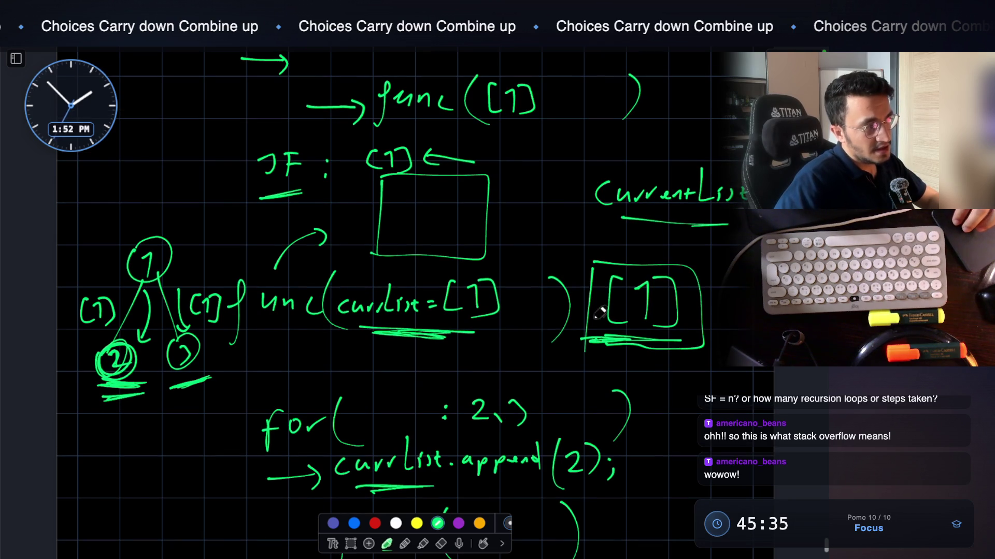
scroll(624, 304, "up", 3)
scroll(624, 304, "up", 2)
scroll(570, 269, "up", 6)
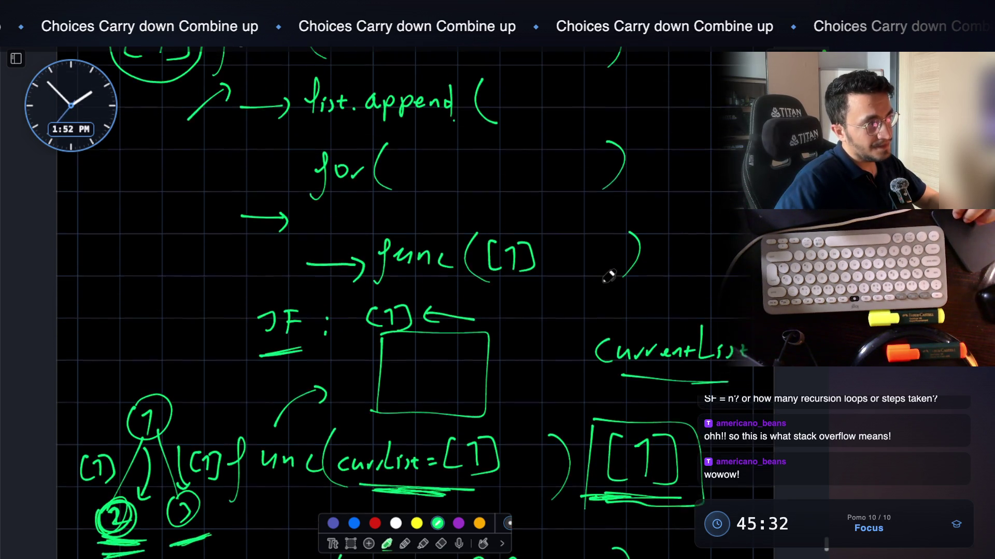
scroll(544, 264, "up", 5)
scroll(544, 271, "down", 10)
scroll(501, 287, "down", 5)
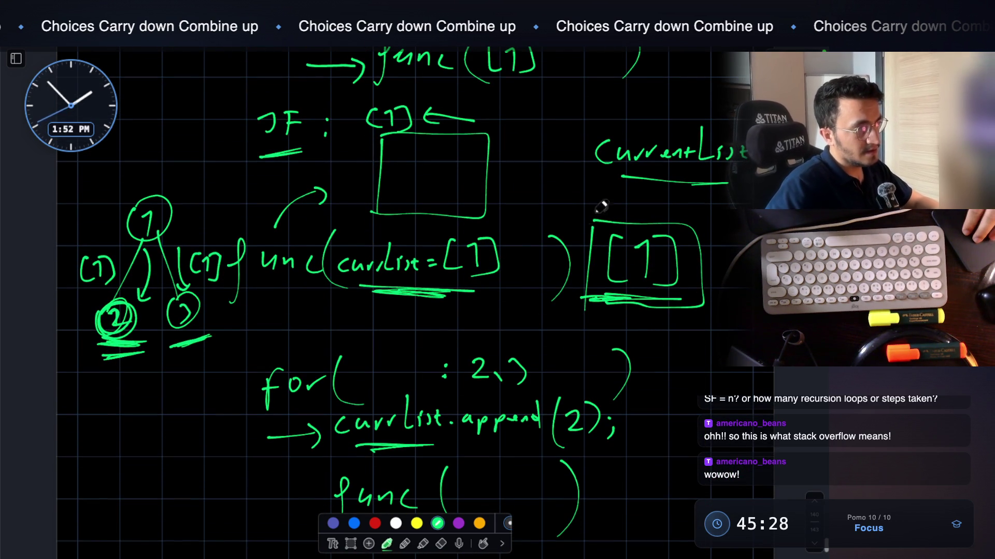
left_click_drag(715, 293, 731, 290)
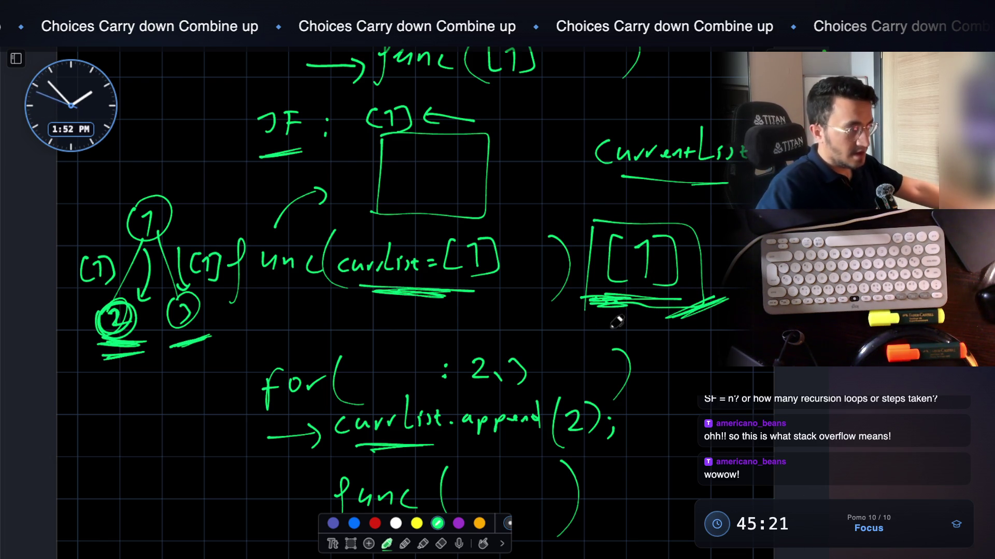
Add a green bracket beside the loop code and thicken the underline under [1]
scroll(491, 370, "down", 2)
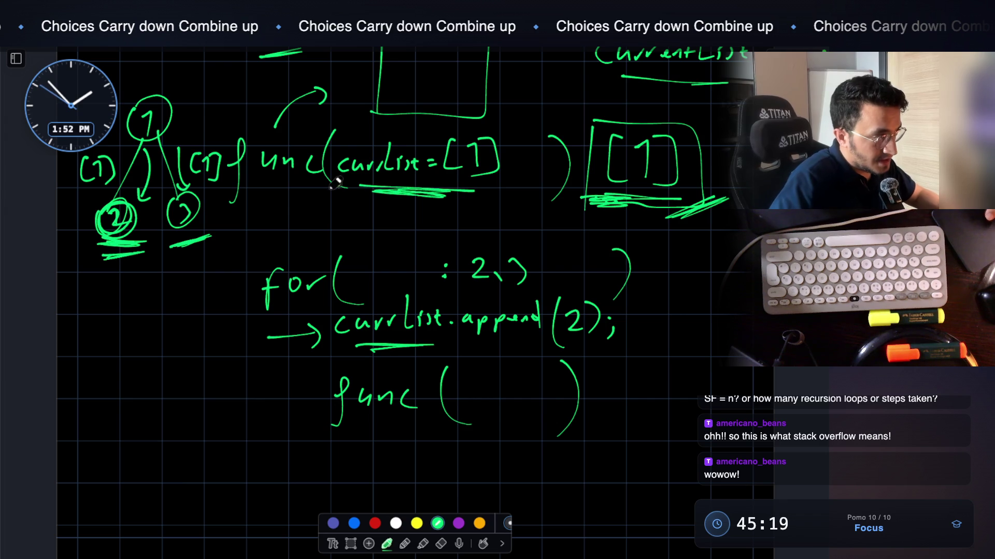
mouse_move(260, 218)
left_mouse_down()
mouse_move(261, 412)
mouse_move(298, 409)
left_mouse_up()
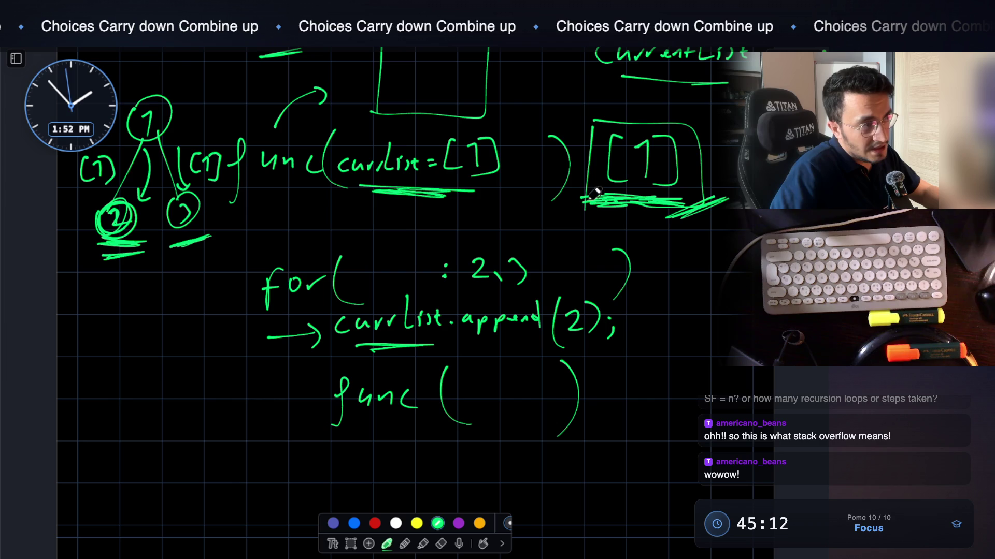
left_click_drag(590, 193, 634, 194)
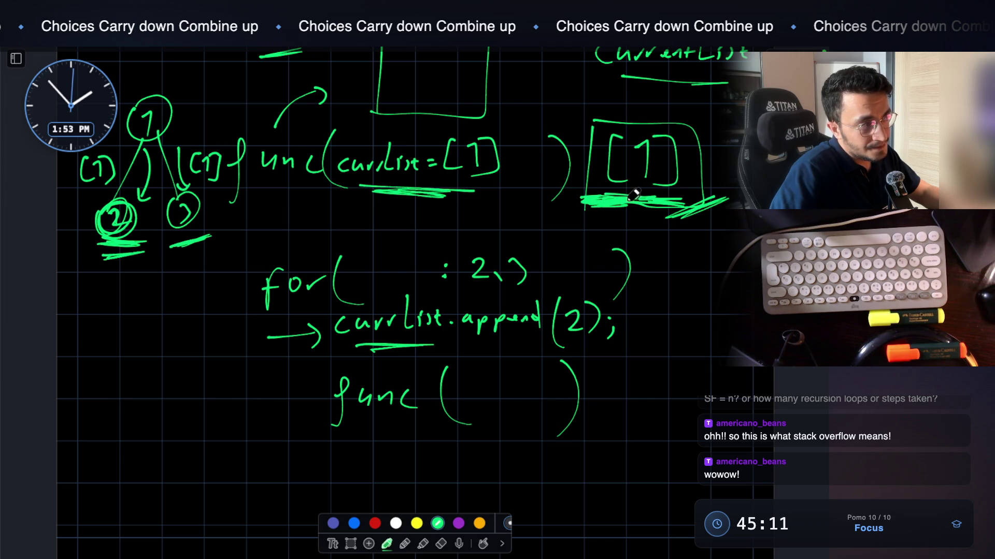
mouse_move(579, 168)
left_mouse_down()
mouse_move(577, 178)
mouse_move(596, 124)
mouse_move(596, 210)
mouse_move(466, 196)
mouse_move(487, 190)
left_mouse_up()
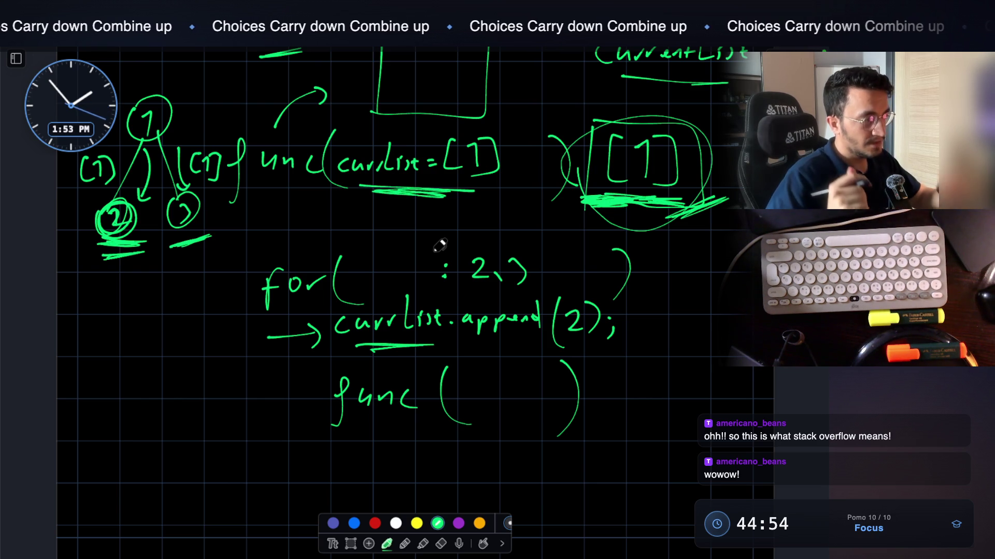
Try circling currlist=[1], undo both stray ellipses with Ctrl+Z, and start writing 'pre' at left
mouse_move(457, 129)
left_mouse_down()
mouse_move(490, 205)
mouse_move(476, 133)
left_mouse_up()
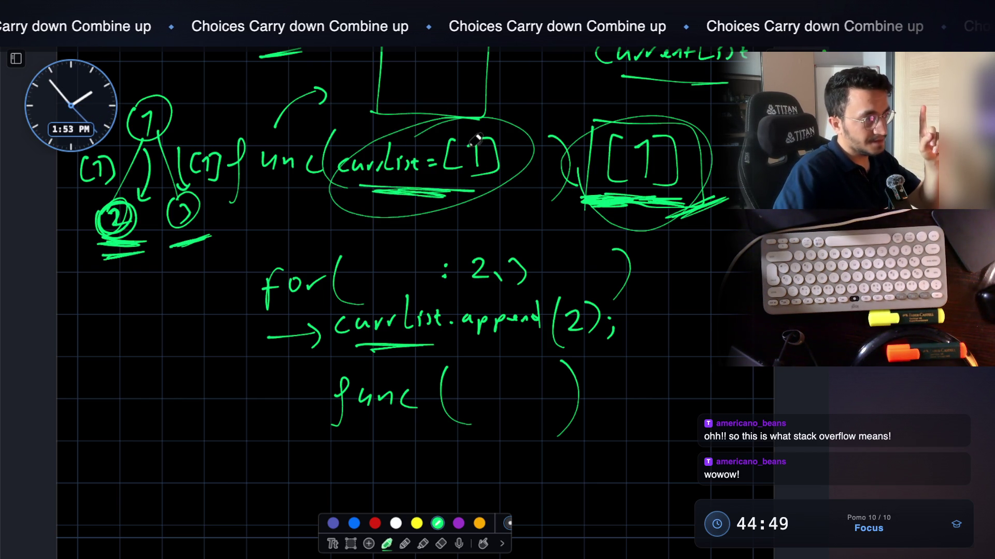
key("ctrl+z")
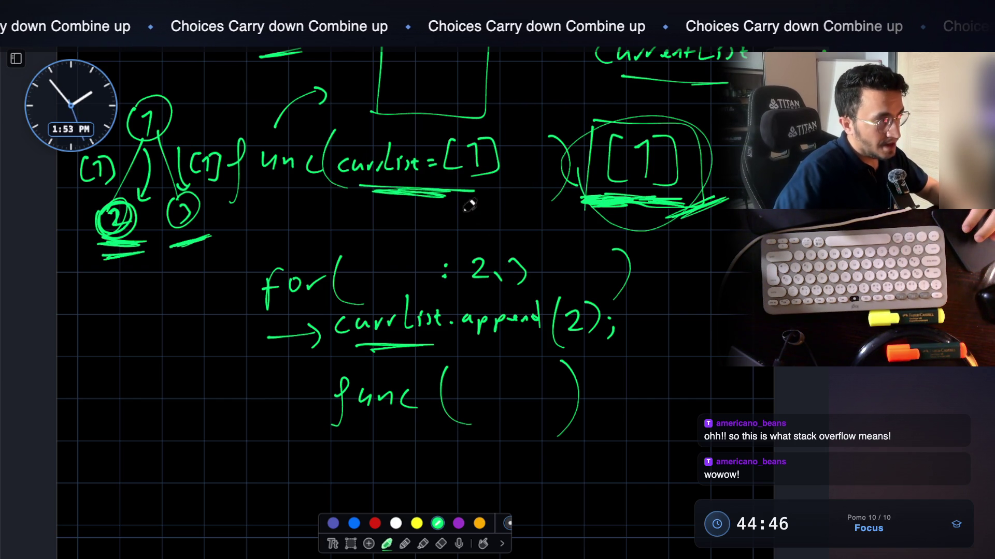
mouse_move(419, 126)
left_mouse_down()
mouse_move(544, 166)
mouse_move(383, 184)
left_mouse_up()
key("ctrl+z")
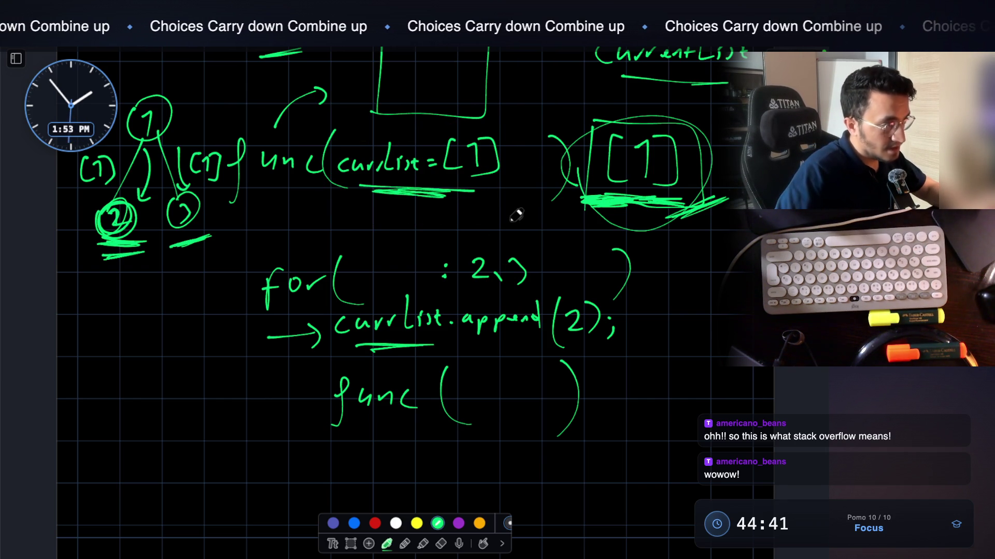
mouse_move(115, 362)
left_mouse_down()
mouse_move(179, 339)
mouse_move(132, 322)
left_mouse_up()
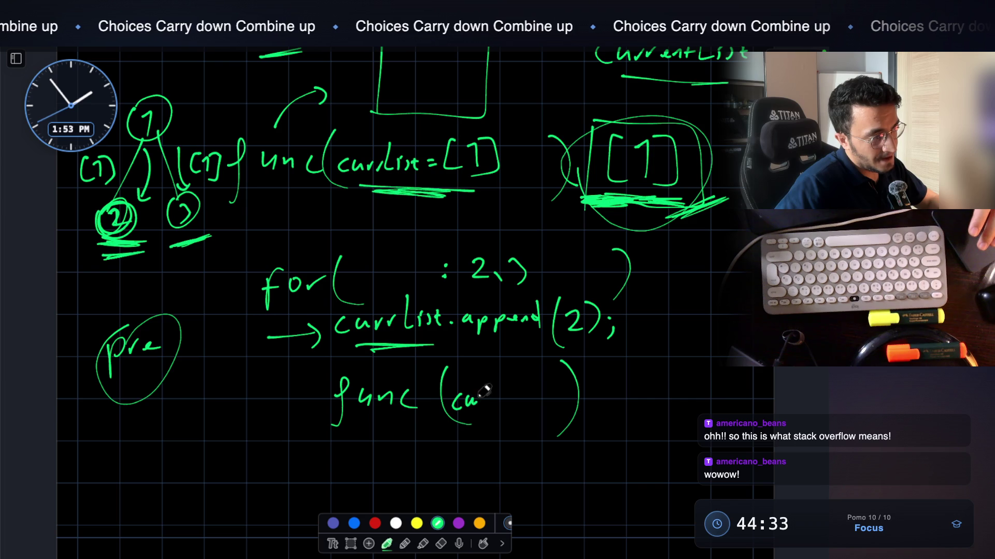
Finish writing func(currList), arrow it to the result, and retrace the circle around node 1
left_click_drag(518, 392, 530, 400)
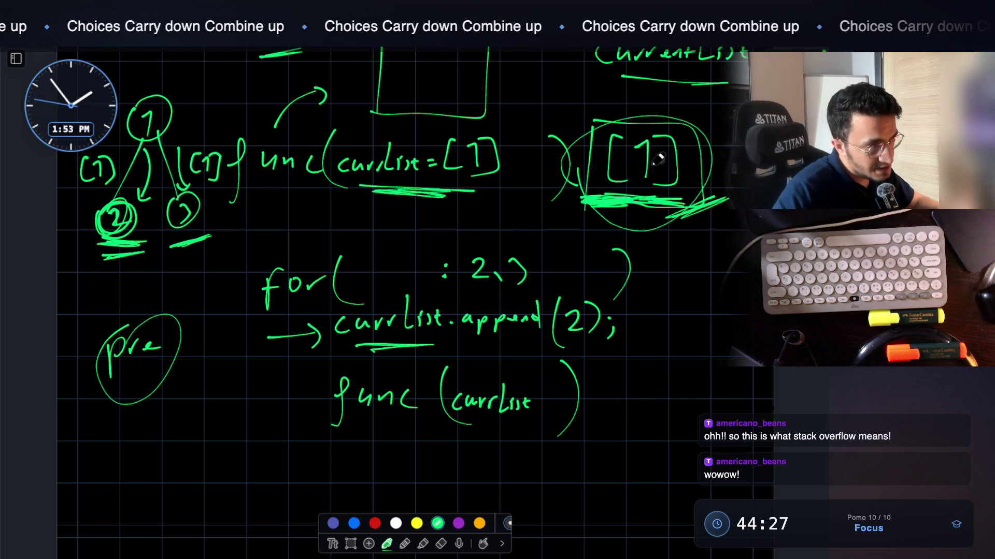
mouse_move(649, 280)
left_mouse_down()
mouse_move(687, 330)
mouse_move(614, 391)
mouse_move(642, 413)
left_mouse_up()
scroll(643, 394, "down", 2)
mouse_move(664, 389)
left_mouse_down()
mouse_move(692, 412)
mouse_move(733, 419)
left_mouse_up()
scroll(201, 238, "up", 10)
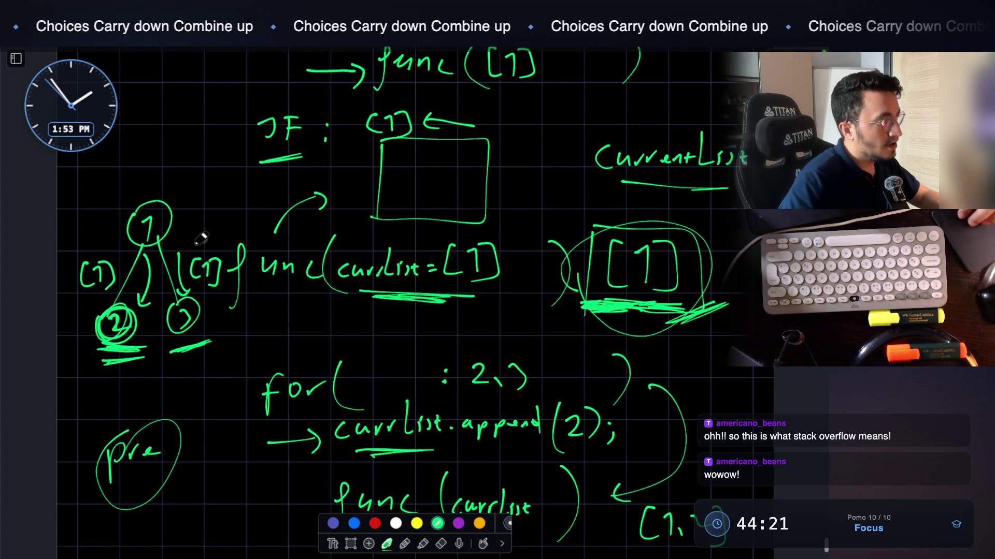
mouse_move(157, 238)
left_mouse_down()
mouse_move(167, 210)
mouse_move(151, 200)
mouse_move(137, 208)
mouse_move(148, 246)
left_mouse_up()
mouse_move(179, 215)
left_mouse_down()
mouse_move(140, 204)
mouse_move(131, 229)
left_mouse_up()
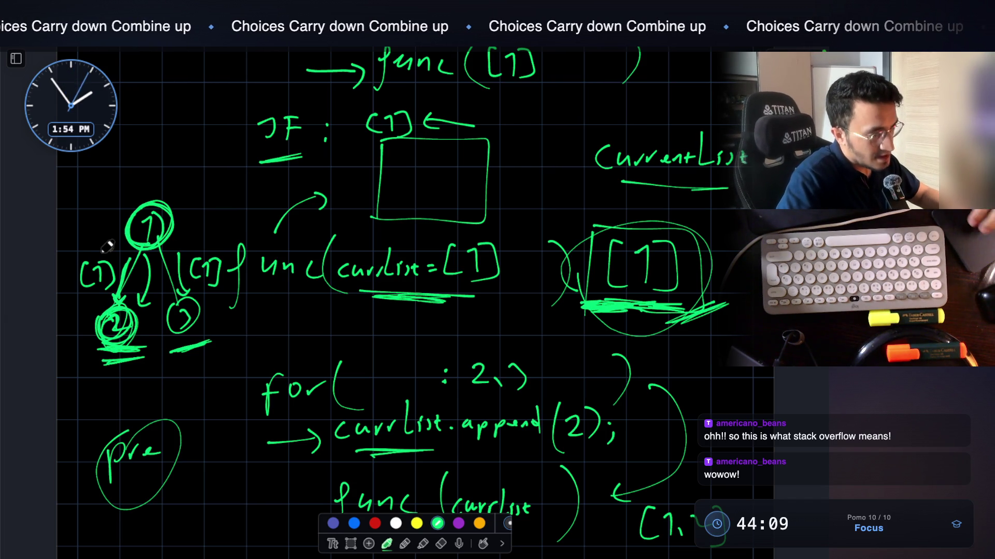
Underline the [1,2] result and begin writing [1,2] under node 2 and [1,3] beside node 3
scroll(682, 366, "down", 2)
mouse_move(649, 488)
left_mouse_down()
mouse_move(731, 495)
mouse_move(710, 500)
left_mouse_up()
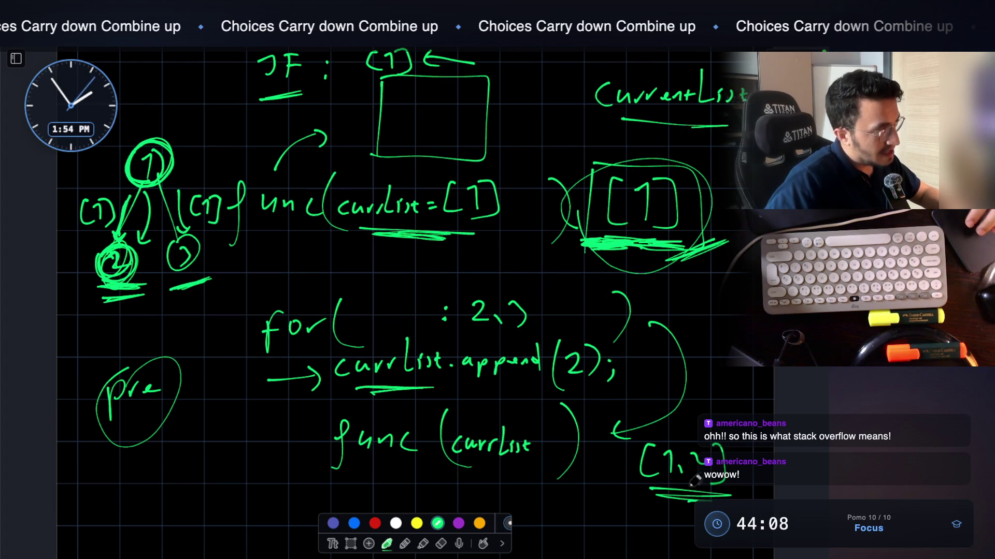
mouse_move(124, 242)
left_mouse_down()
mouse_move(101, 257)
mouse_move(127, 244)
left_mouse_up()
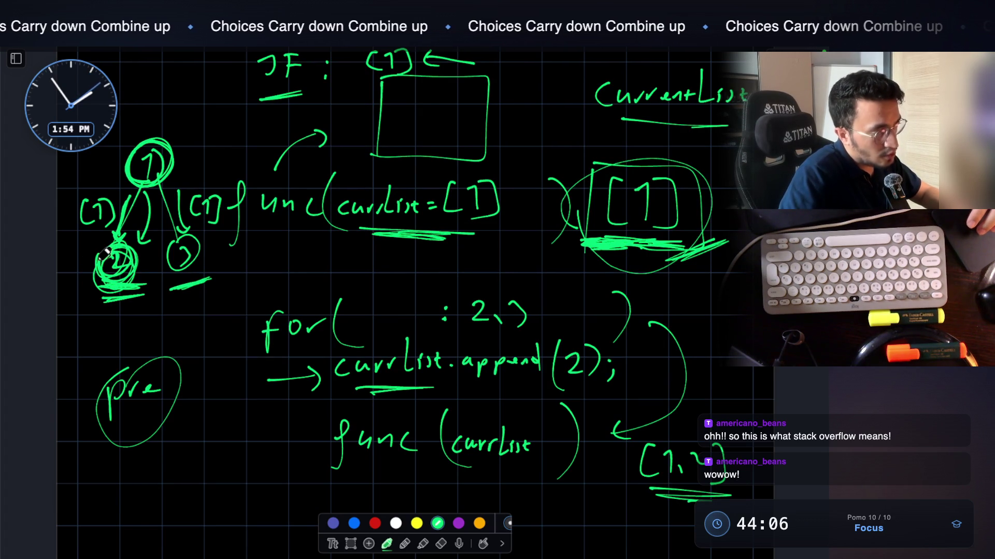
left_click_drag(108, 306, 115, 324)
left_click_drag(125, 317, 155, 326)
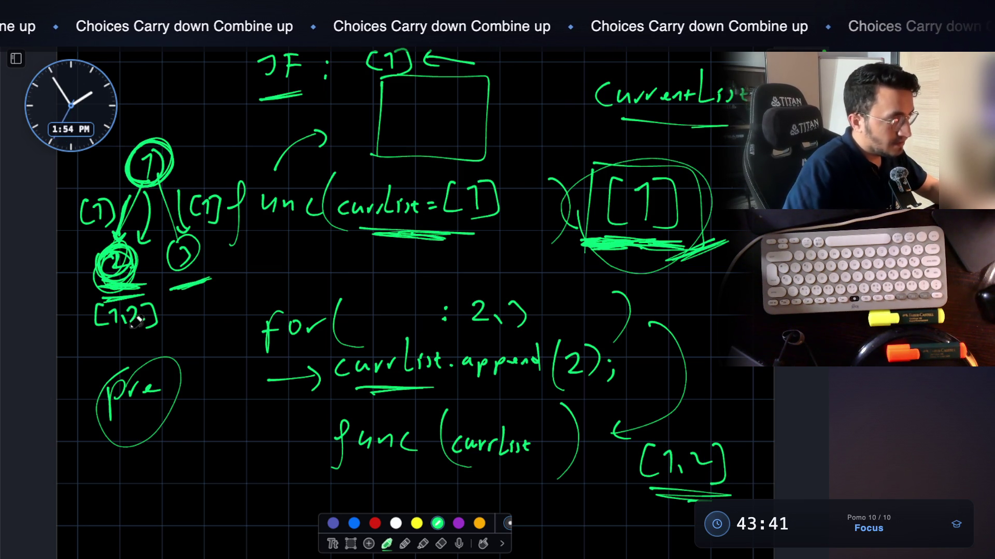
mouse_move(203, 299)
left_mouse_down()
mouse_move(212, 320)
mouse_move(220, 317)
left_mouse_up()
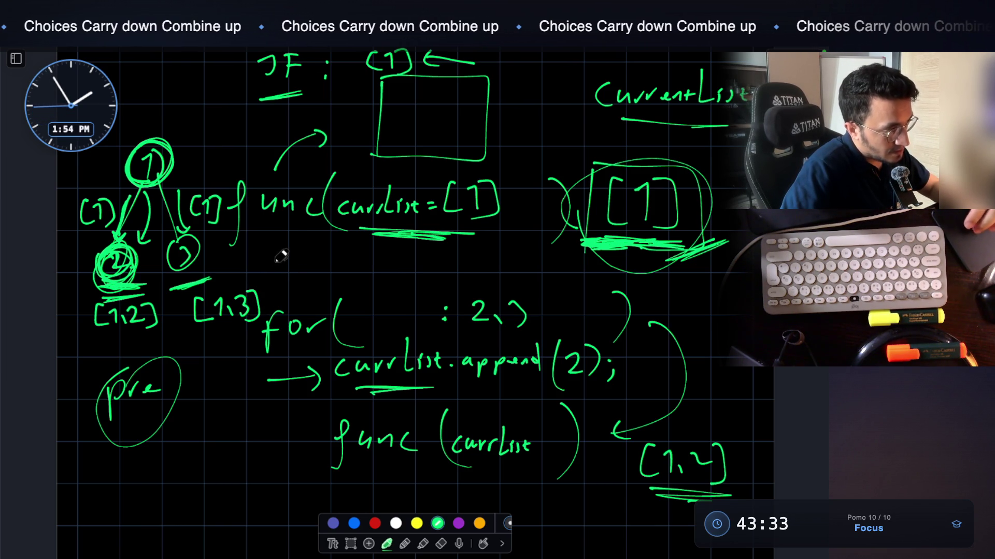
Erase the stray arrow under node 1, redraw an arrow from node 2 to node 1, circle [1,2]
scroll(280, 258, "down", 3)
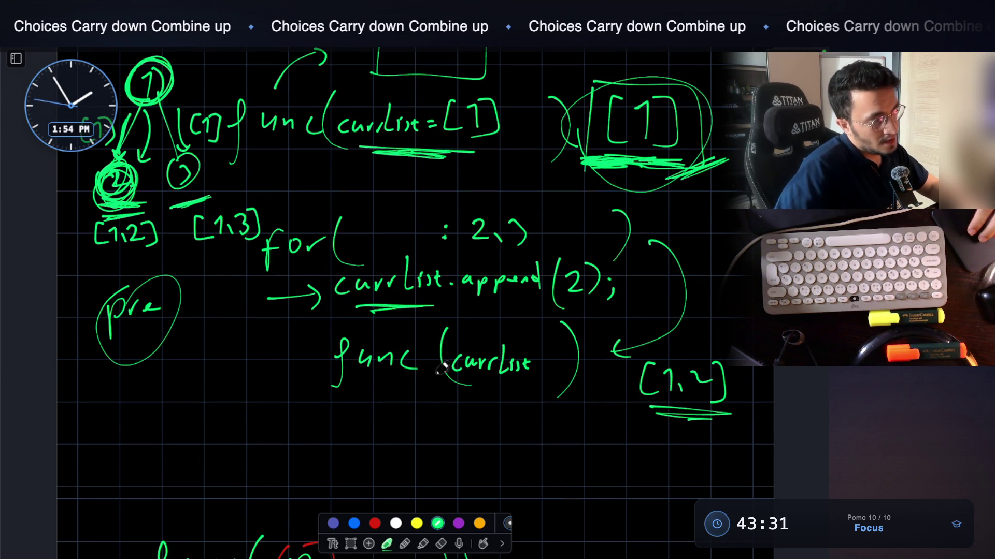
scroll(499, 339, "up", 3)
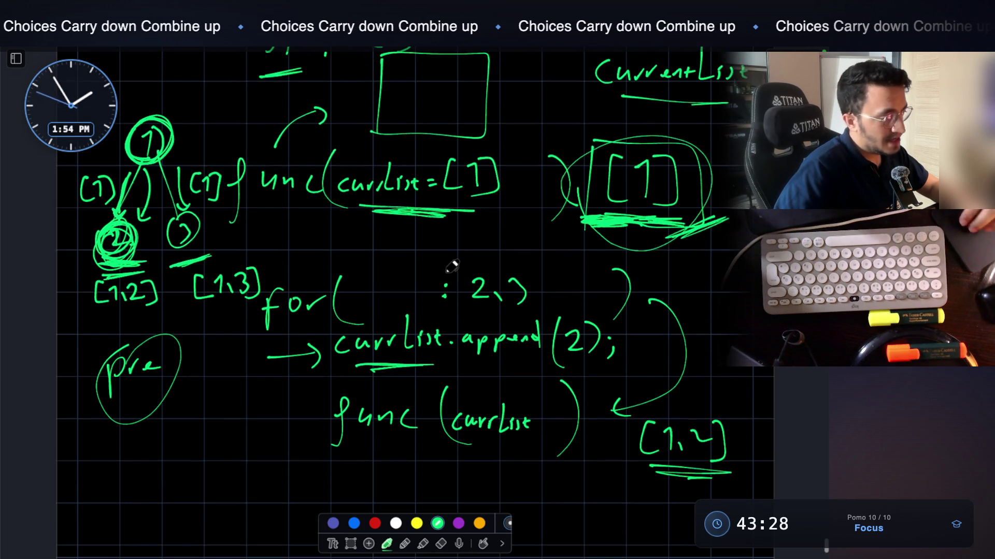
left_click(441, 543)
left_click(149, 207)
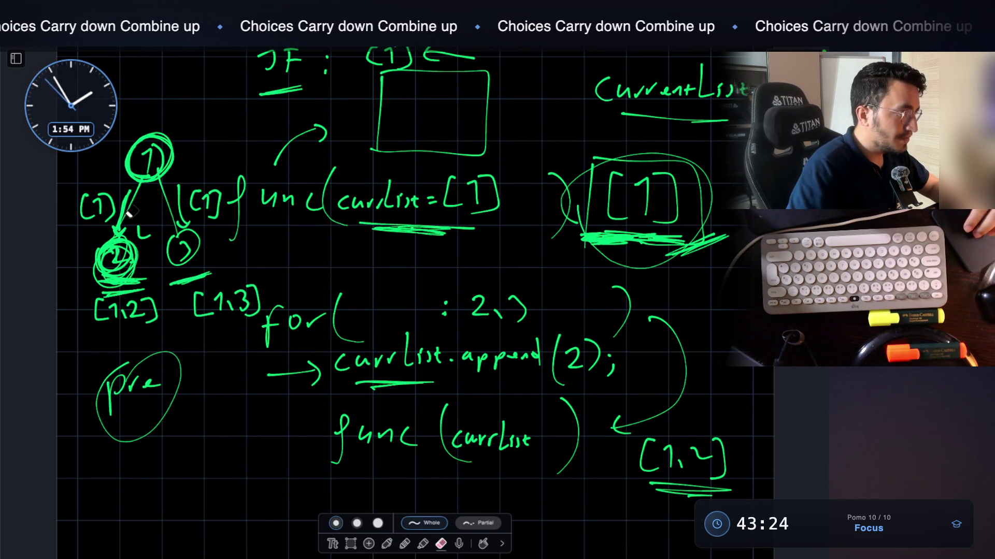
left_click(386, 543)
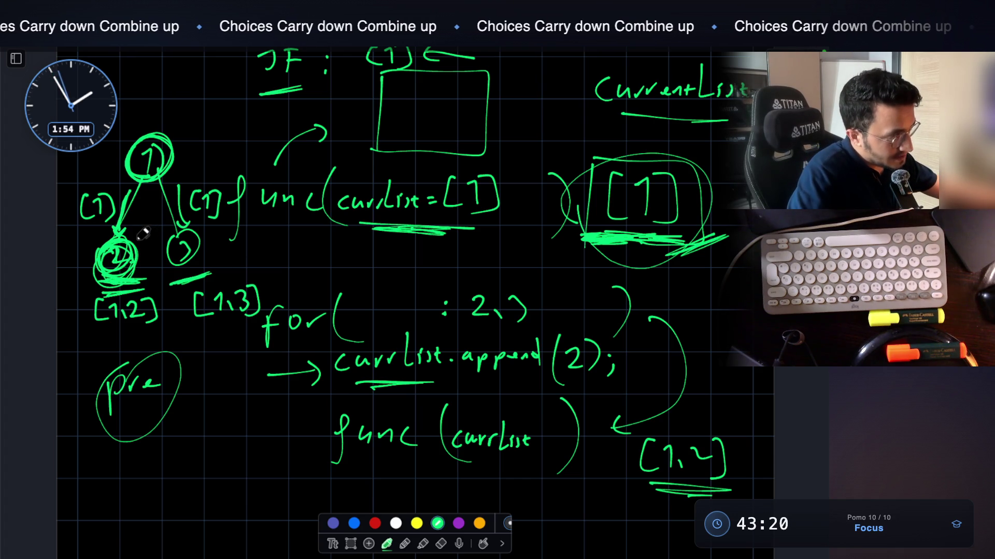
left_click_drag(151, 211, 154, 194)
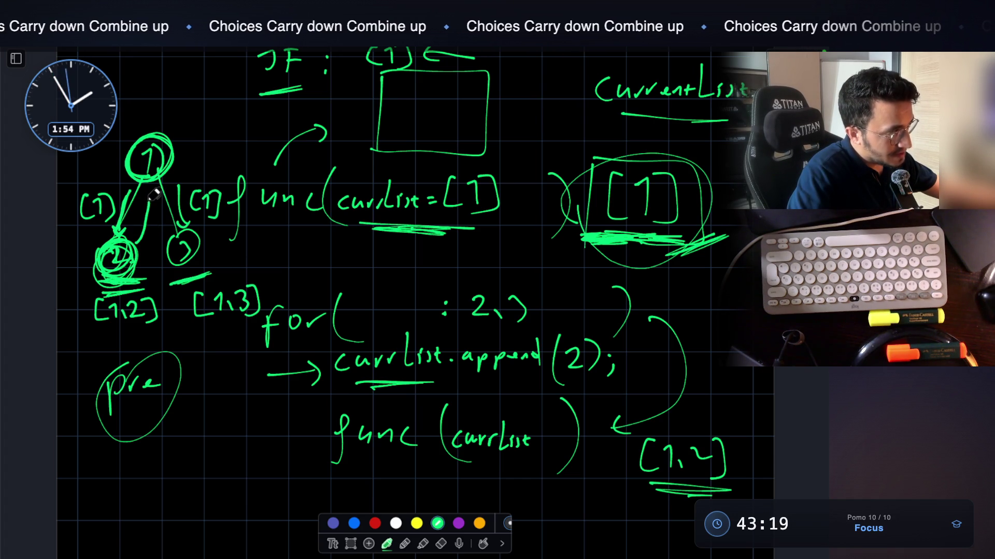
mouse_move(124, 293)
left_mouse_down()
mouse_move(97, 317)
mouse_move(151, 323)
left_mouse_up()
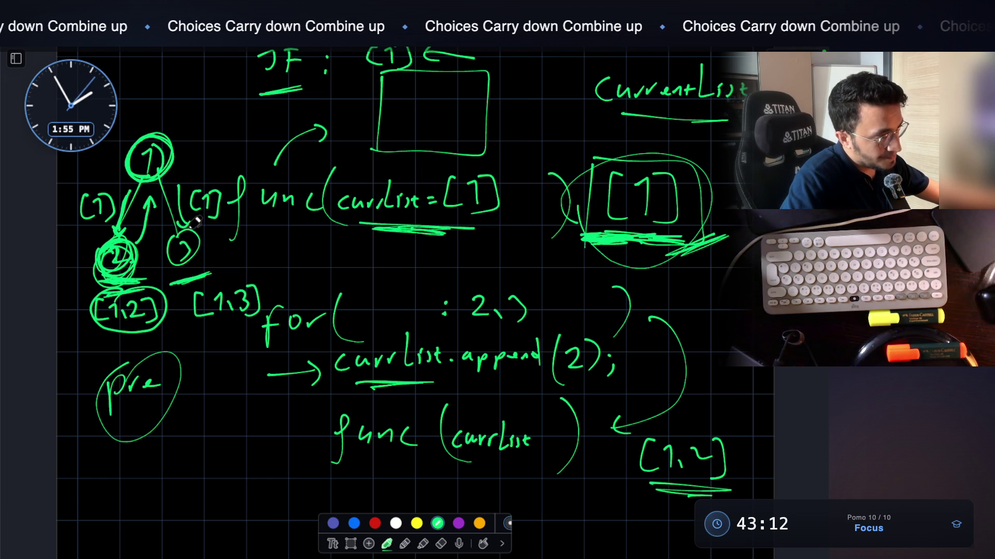
Change append(2) to append(3), label node 1's arc [1,2], and add [1,3] and [1,2,3]
mouse_move(570, 340)
left_mouse_down()
mouse_move(581, 357)
mouse_move(567, 374)
left_mouse_up()
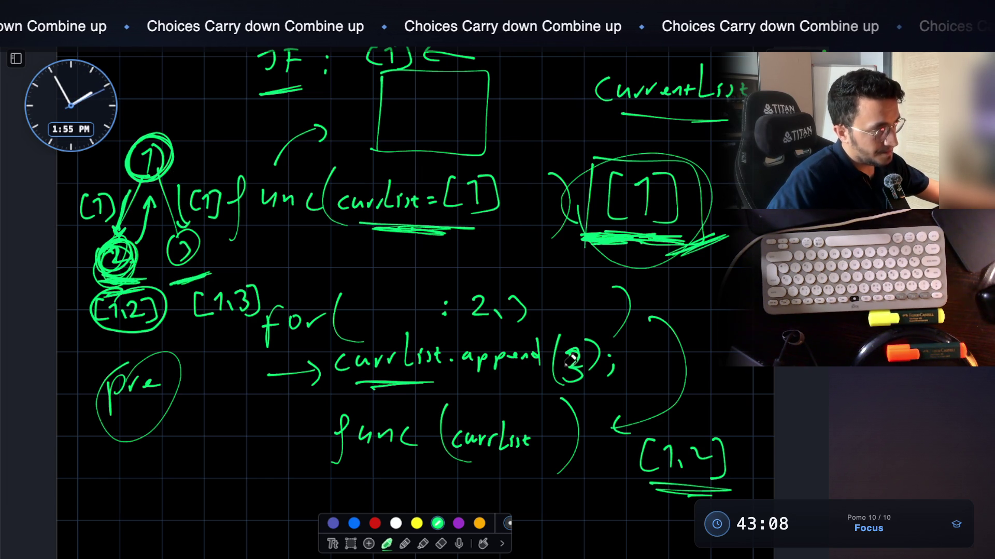
left_click_drag(689, 492, 668, 502)
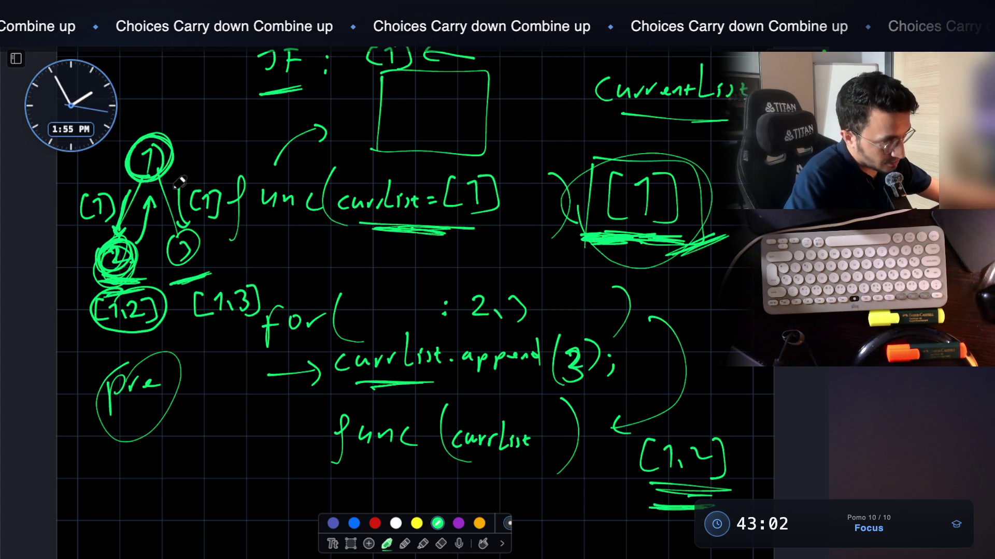
mouse_move(180, 150)
left_mouse_down()
mouse_move(206, 142)
mouse_move(220, 182)
left_mouse_up()
left_click_drag(236, 141, 273, 155)
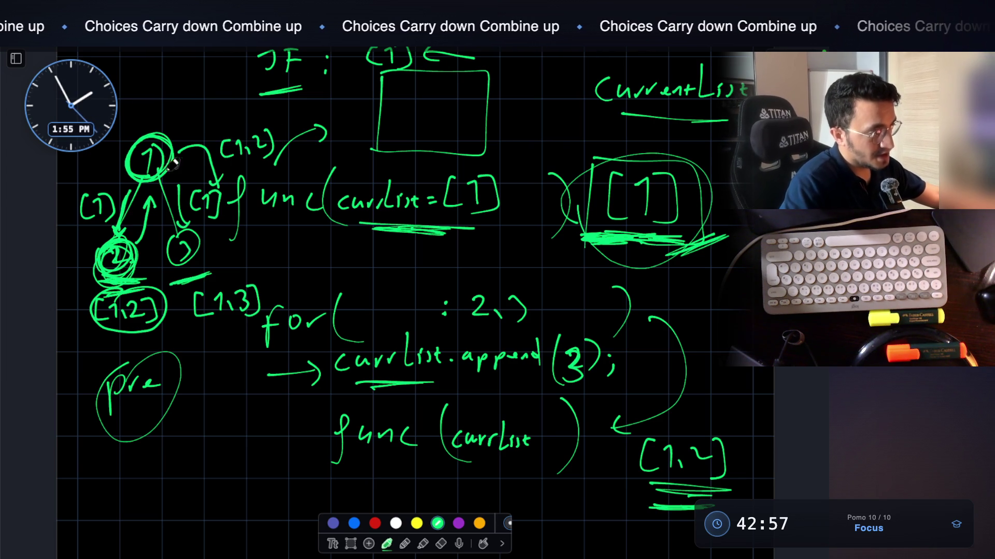
left_click_drag(198, 333, 253, 328)
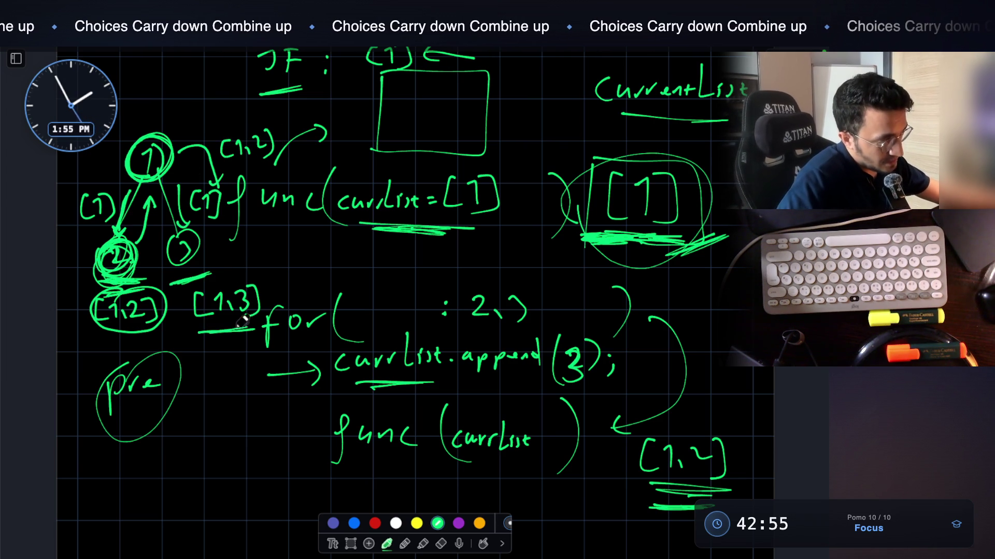
left_click_drag(241, 287, 262, 270)
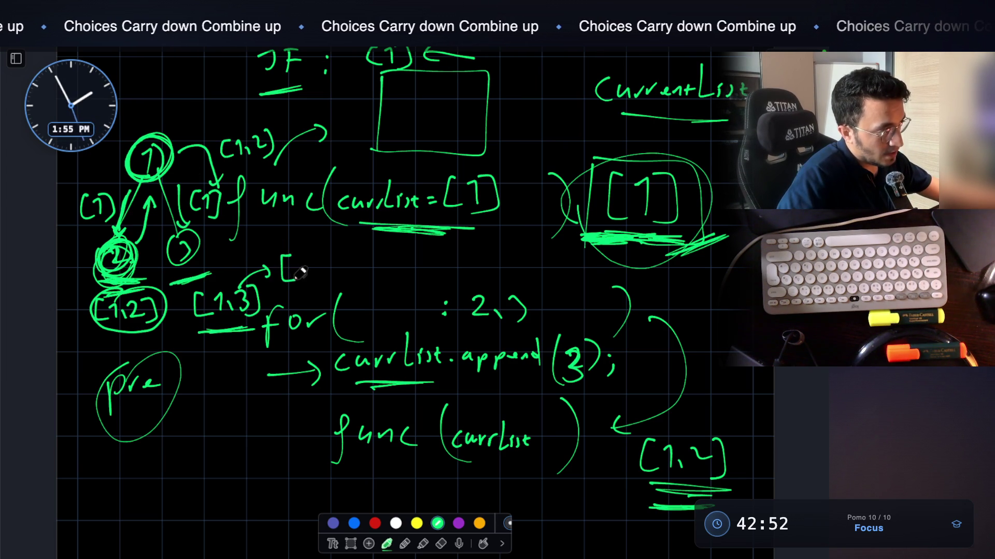
left_click_drag(356, 254, 372, 282)
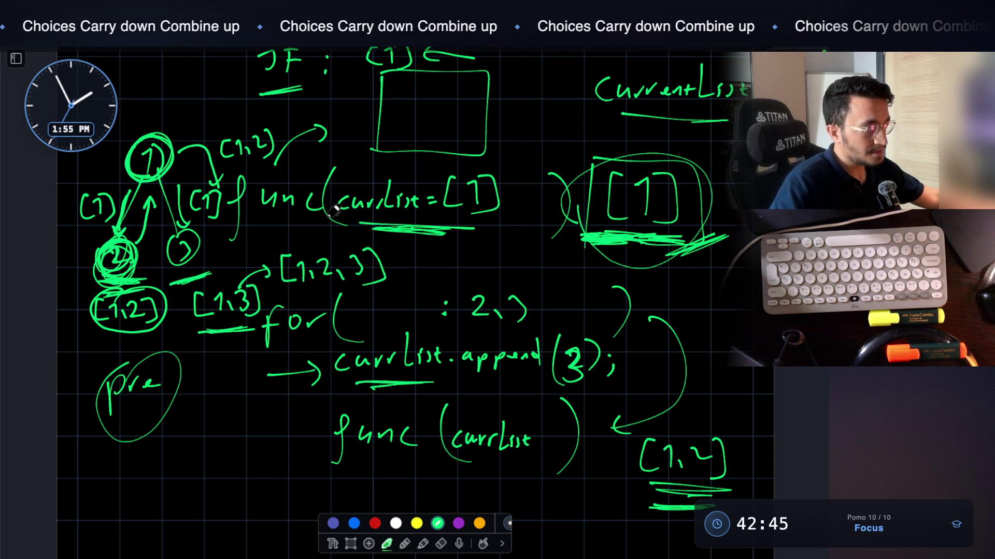
Underline the circled [1,2] under node 2, undoing an extra arrow before func(currList)
left_click_drag(128, 342, 154, 339)
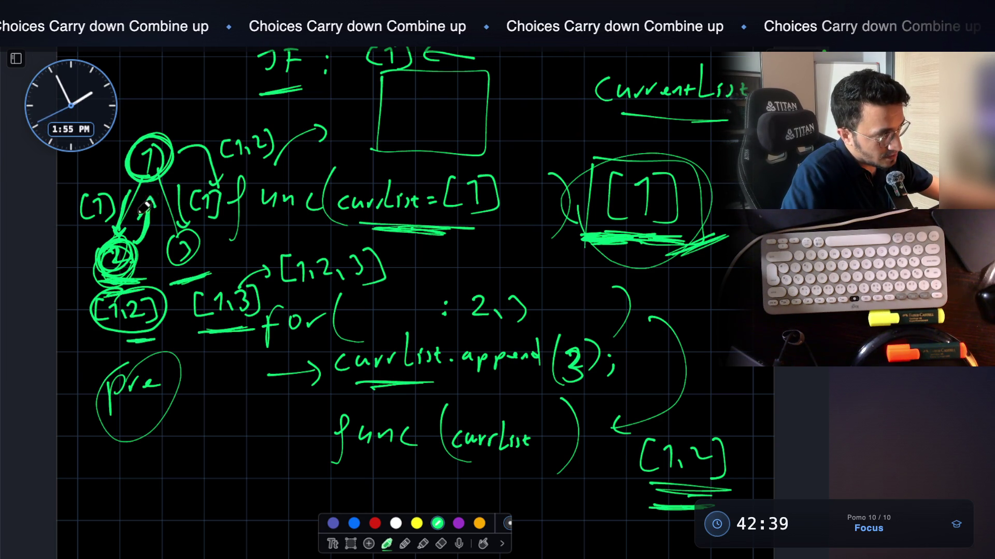
mouse_move(285, 439)
left_mouse_down()
mouse_move(315, 438)
mouse_move(309, 446)
left_mouse_up()
key("ctrl+z")
key("ctrl+z")
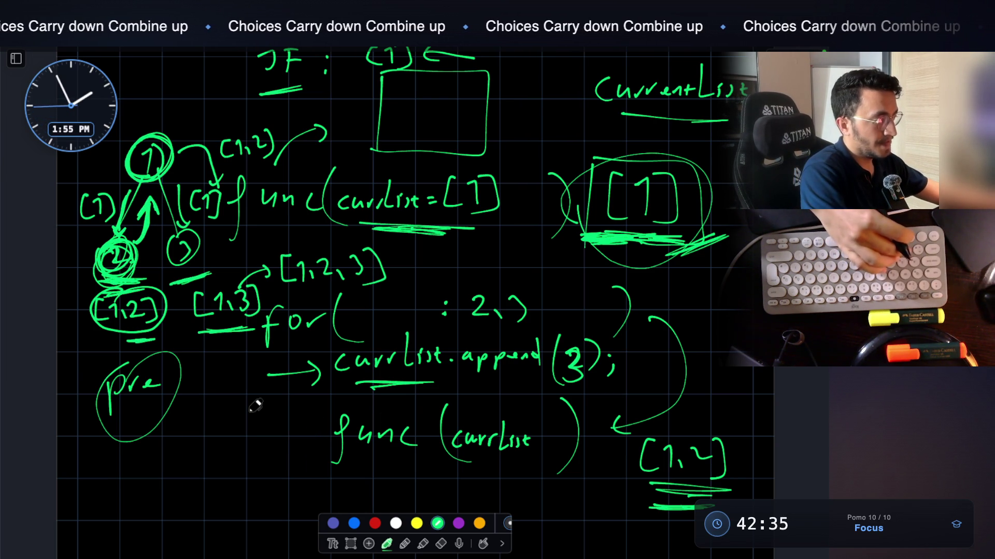
scroll(381, 422, "down", 2)
Handwrite the green line currList.remove(last); directly under the func(currList) call
scroll(382, 422, "down", 1)
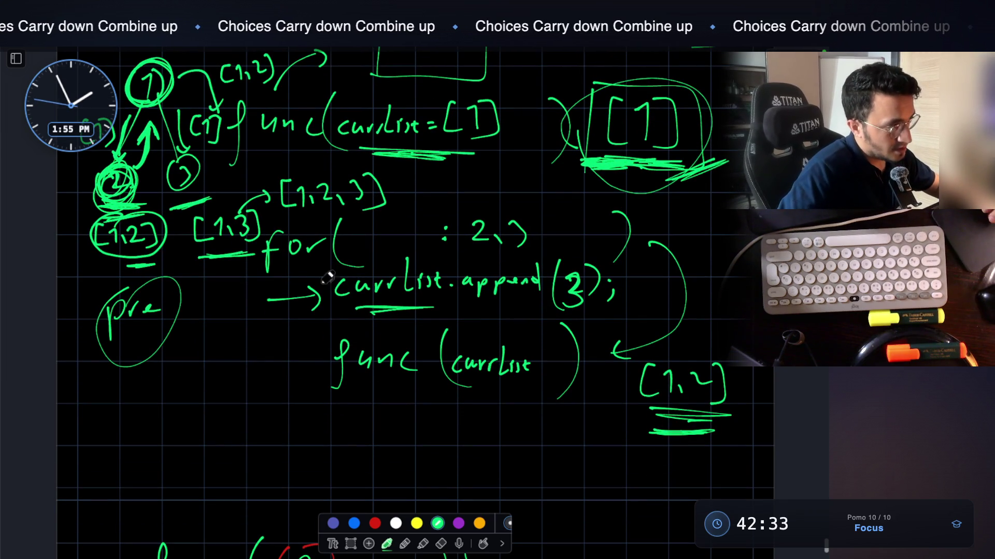
mouse_move(338, 416)
left_mouse_down()
mouse_move(431, 430)
mouse_move(470, 418)
mouse_move(485, 428)
mouse_move(560, 424)
mouse_move(567, 435)
mouse_move(582, 422)
mouse_move(605, 423)
mouse_move(586, 458)
left_mouse_up()
left_click(441, 424)
left_click(629, 420)
left_click_drag(634, 434, 626, 451)
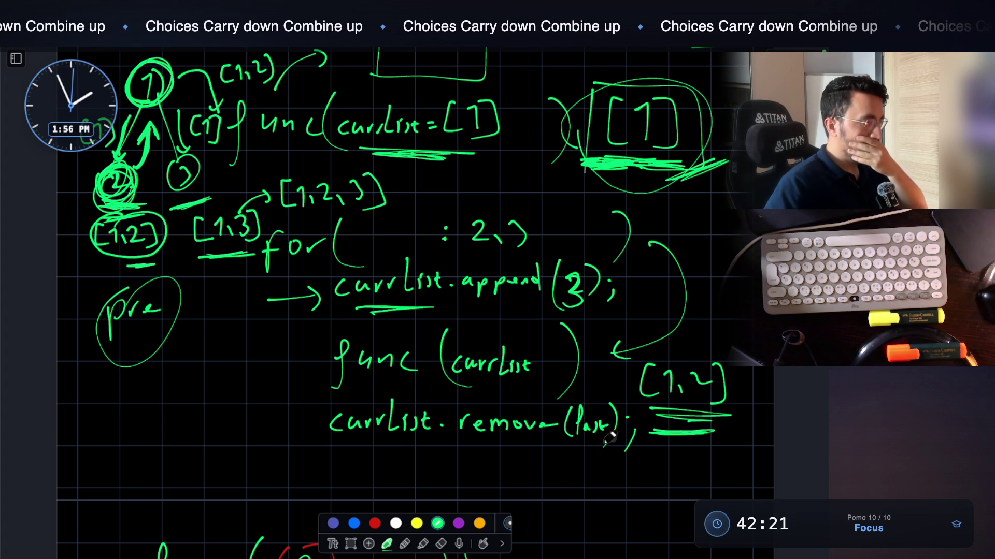
left_click_drag(614, 410, 613, 435)
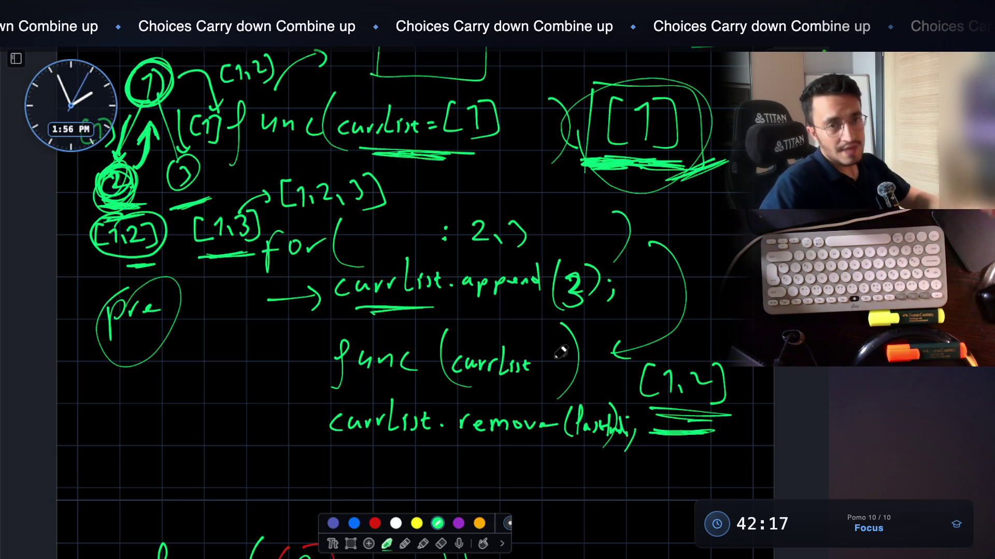
Back at the tree diagram, switch to red ink and draw a circled 1 on the left
scroll(560, 353, "up", 2)
scroll(560, 352, "up", 15)
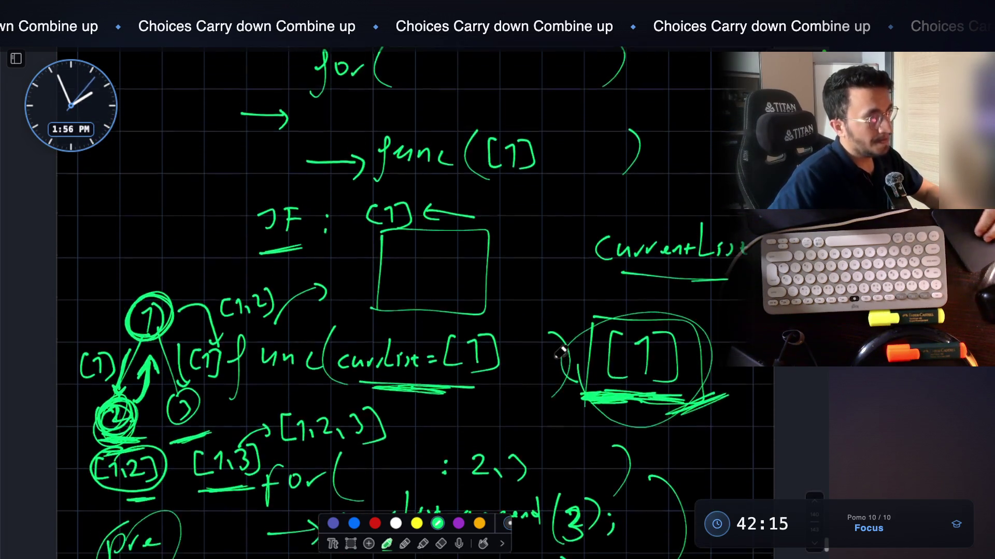
scroll(561, 352, "up", 1)
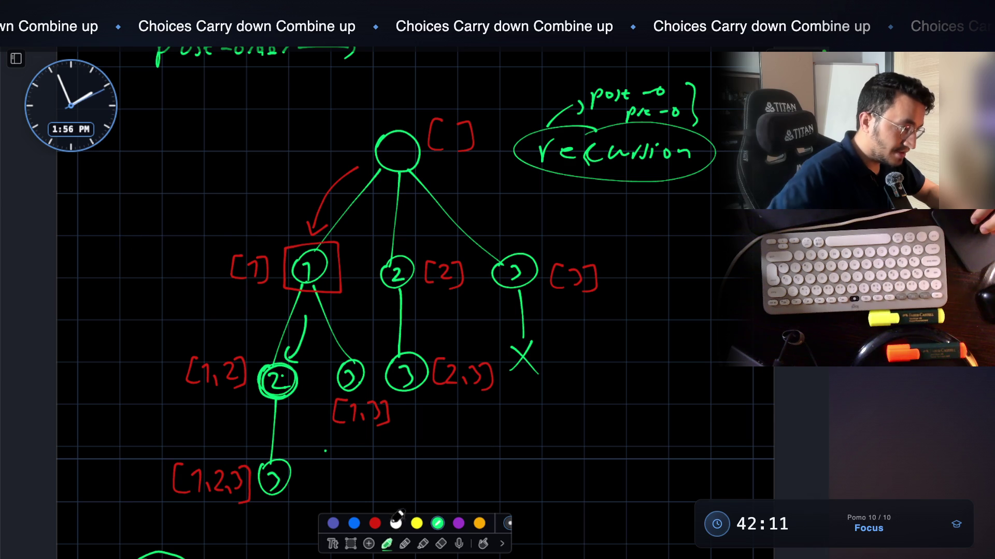
left_click(374, 523)
left_click_drag(106, 252, 110, 285)
mouse_move(103, 228)
left_mouse_down()
mouse_move(86, 267)
mouse_move(140, 233)
mouse_move(93, 236)
left_mouse_up()
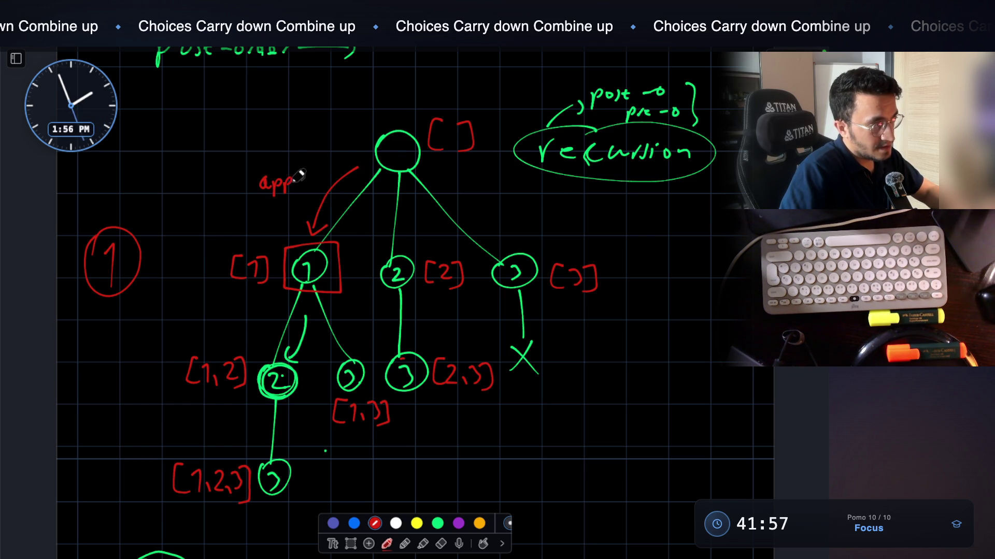
Underline the empty list beside the root node, then undo that underline
left_click_drag(472, 161, 441, 159)
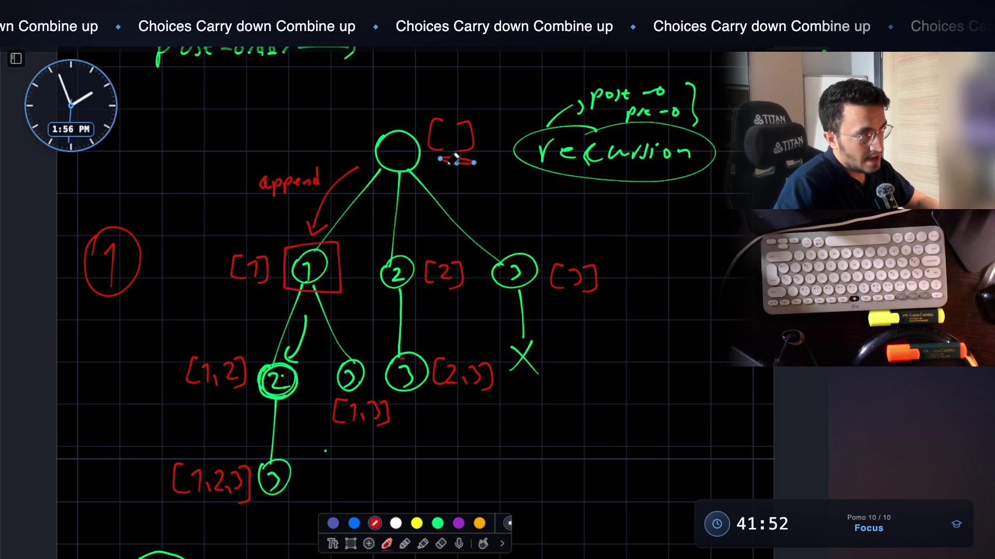
key("BackSpace")
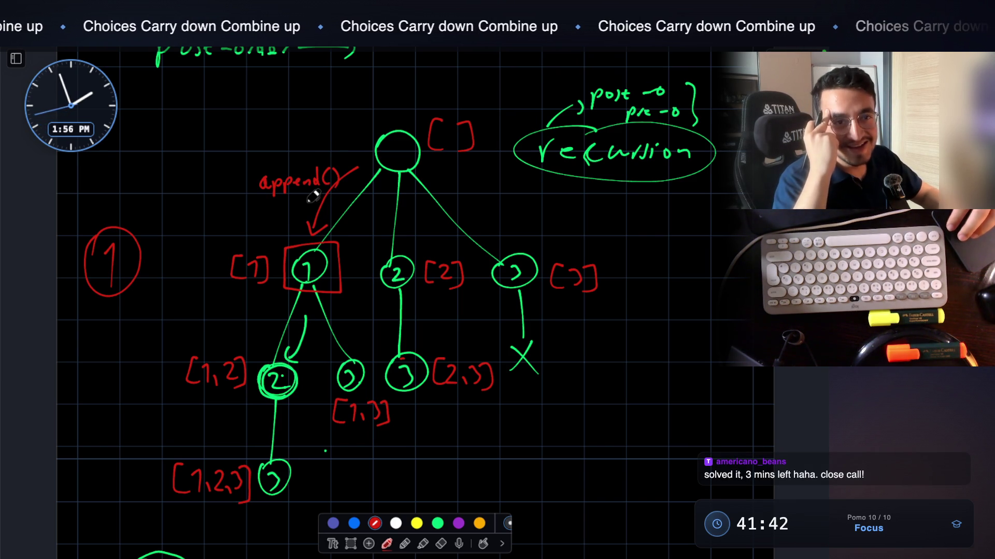
scroll(314, 196, "down", 3)
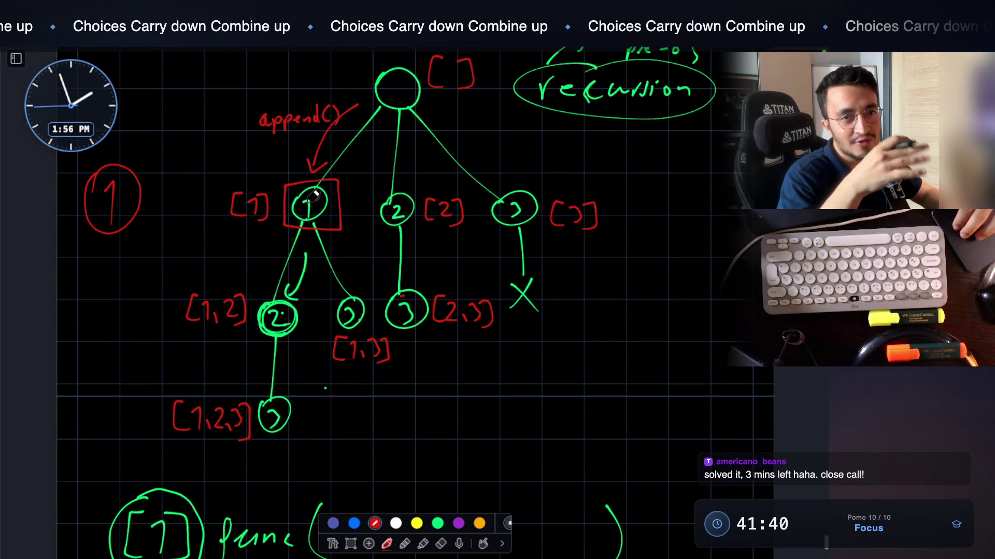
scroll(314, 196, "up", 1)
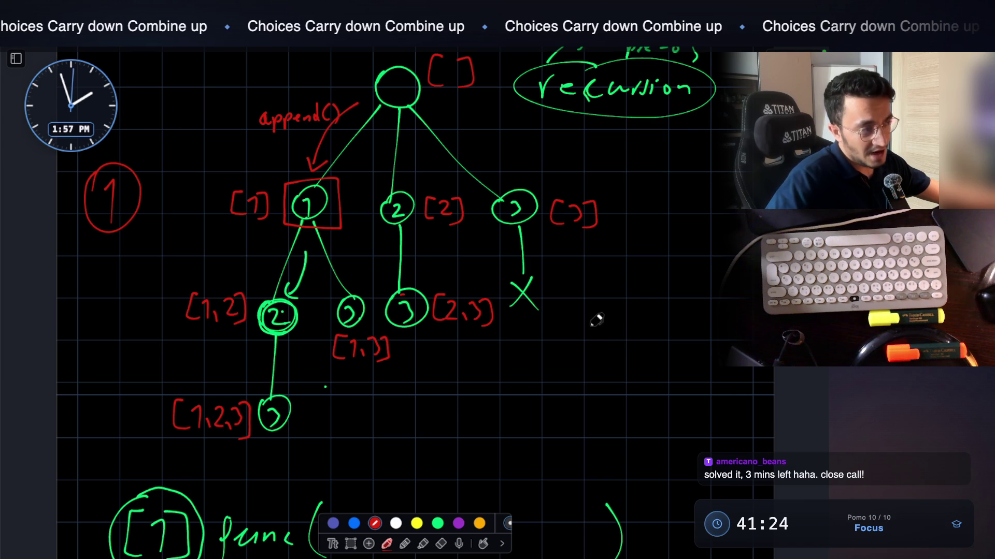
Write and underline 'pre-order' in red with a down arrow beneath it
mouse_move(641, 316)
left_mouse_down()
mouse_move(643, 327)
mouse_move(683, 317)
mouse_move(747, 330)
left_mouse_up()
left_click_drag(592, 350, 741, 343)
left_click_drag(652, 389, 666, 390)
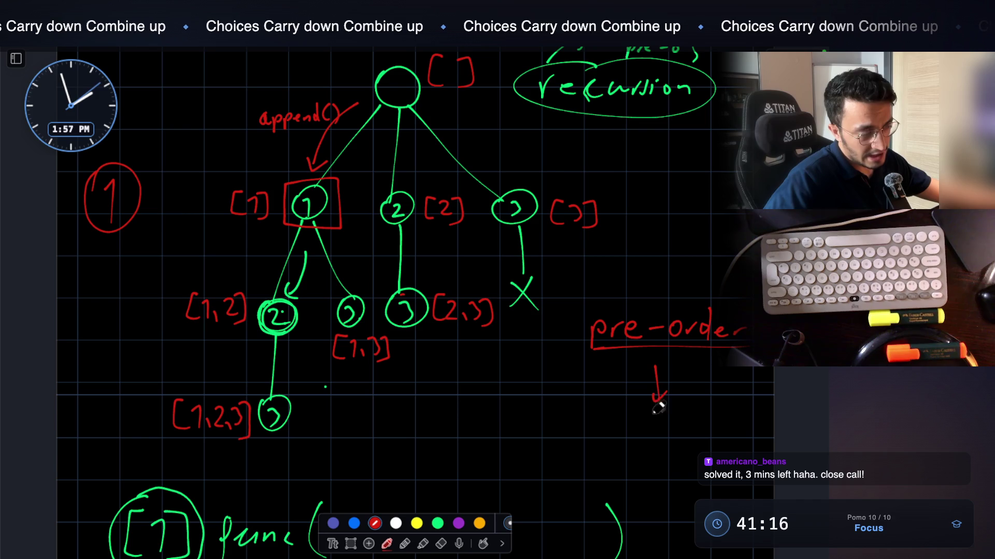
Write 'greedy', draw a left arrow to another word, and jot '4–5' beside the tree
mouse_move(611, 424)
left_mouse_down()
mouse_move(601, 454)
mouse_move(631, 429)
mouse_move(689, 436)
left_mouse_up()
mouse_move(697, 421)
left_mouse_down()
mouse_move(710, 430)
mouse_move(694, 455)
left_mouse_up()
left_click_drag(577, 428, 562, 428)
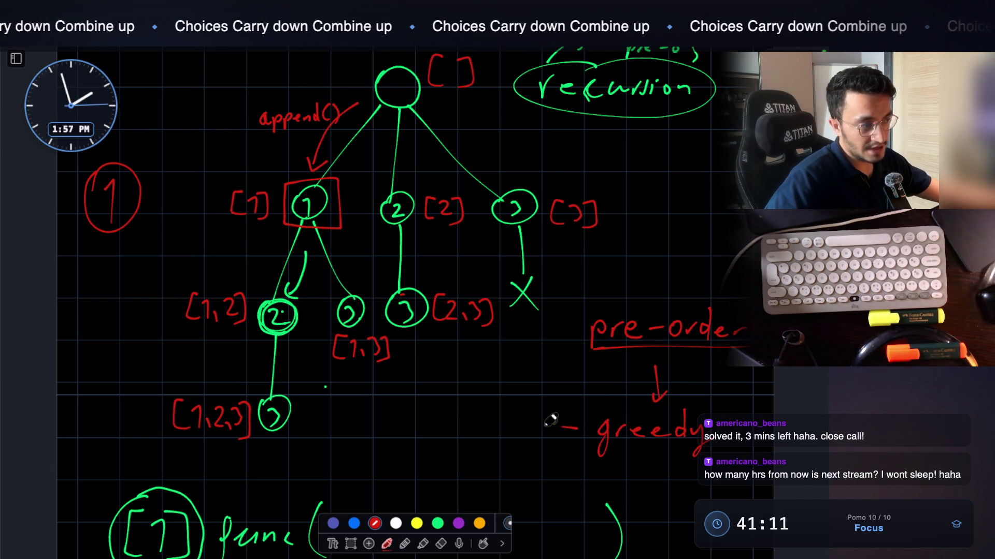
mouse_move(398, 433)
left_mouse_down()
mouse_move(412, 417)
mouse_move(433, 428)
mouse_move(492, 406)
mouse_move(505, 430)
left_mouse_up()
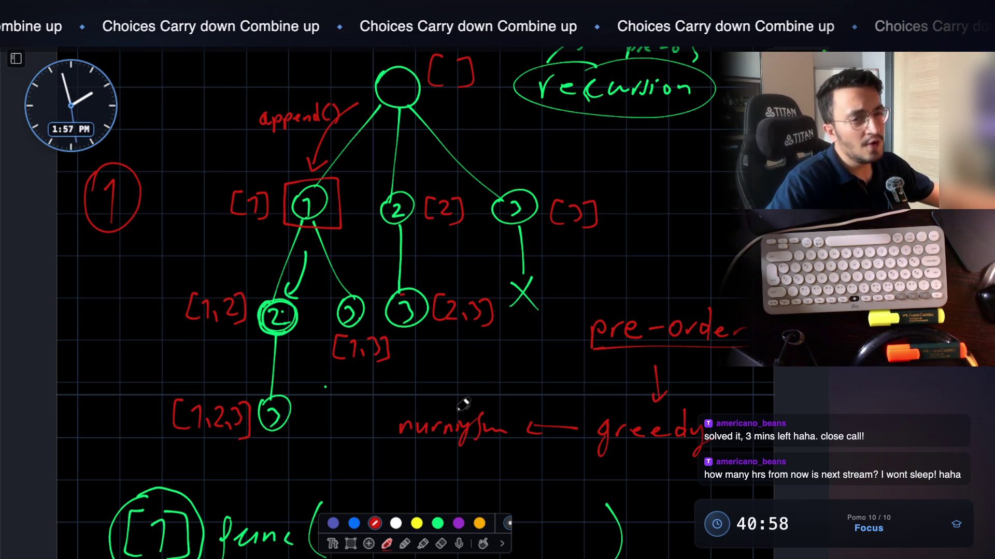
mouse_move(653, 180)
left_mouse_down()
mouse_move(668, 200)
mouse_move(663, 218)
mouse_move(693, 198)
mouse_move(700, 208)
mouse_move(714, 187)
left_mouse_up()
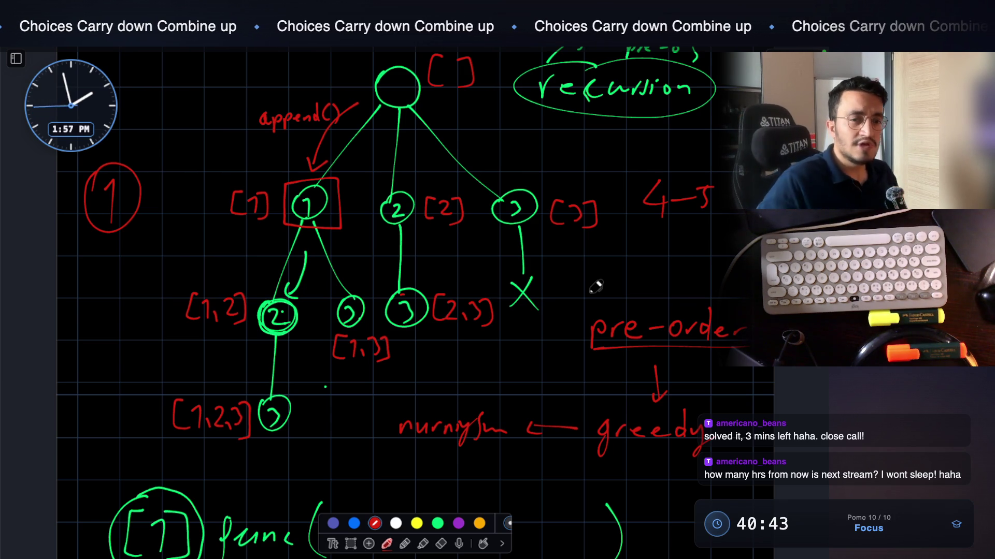
Draw an arrow to and an ellipse around 'pre-order', underline '4–5', and write '2pm → 6pm' below it
mouse_move(542, 383)
left_mouse_down()
mouse_move(580, 365)
mouse_move(574, 382)
left_mouse_up()
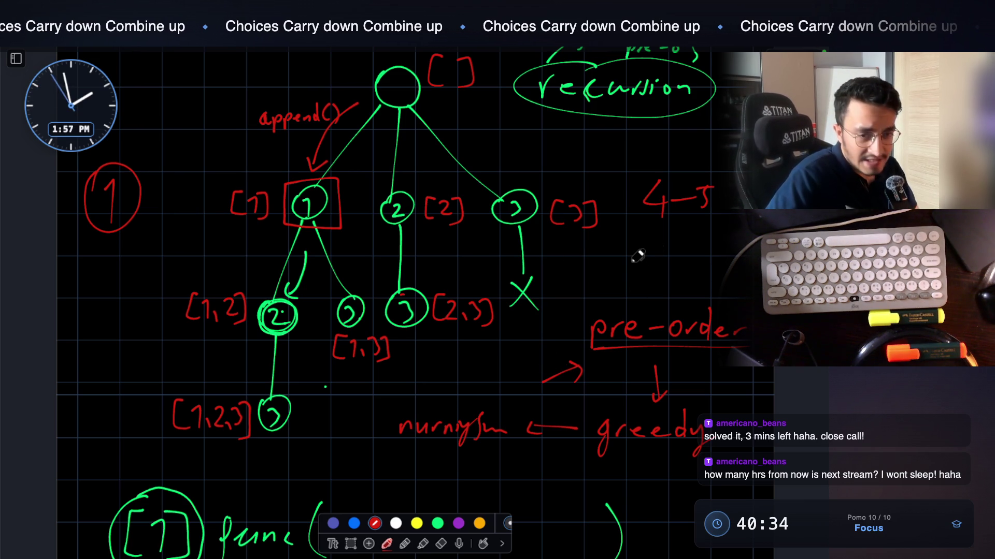
mouse_move(647, 300)
left_mouse_down()
mouse_move(570, 342)
mouse_move(549, 324)
left_mouse_up()
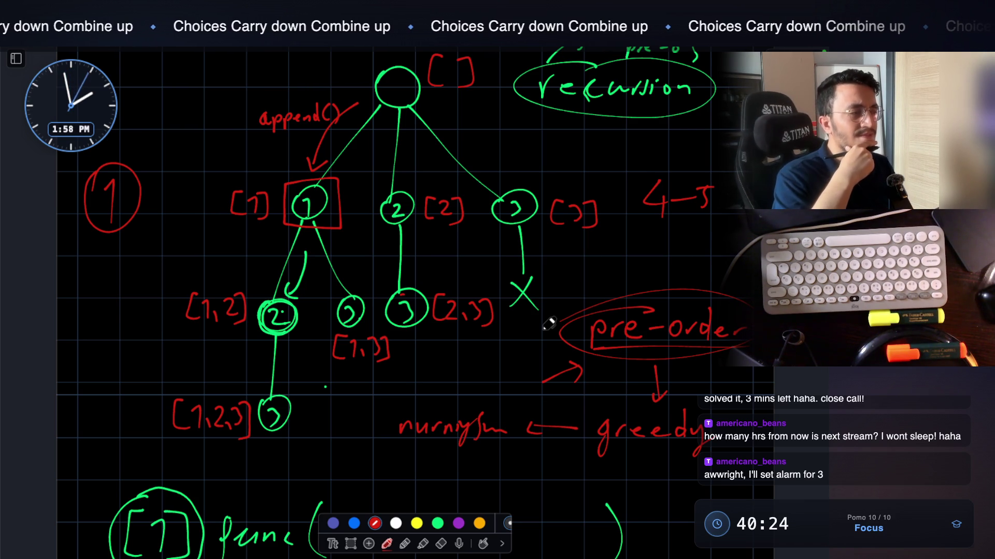
mouse_move(651, 233)
left_mouse_down()
mouse_move(720, 234)
mouse_move(707, 228)
left_mouse_up()
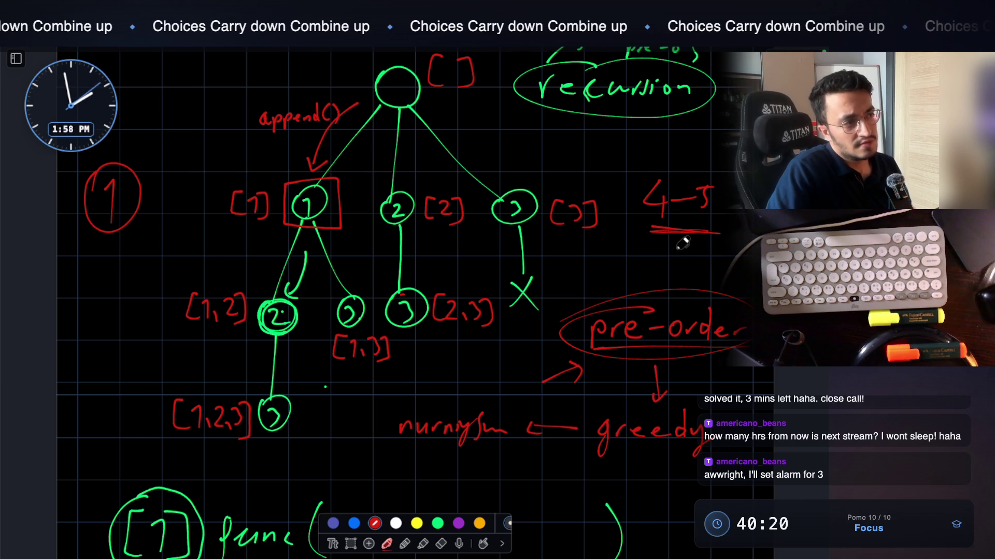
left_click_drag(584, 262, 593, 270)
mouse_move(603, 259)
left_mouse_down()
mouse_move(600, 274)
mouse_move(684, 252)
mouse_move(722, 284)
left_mouse_up()
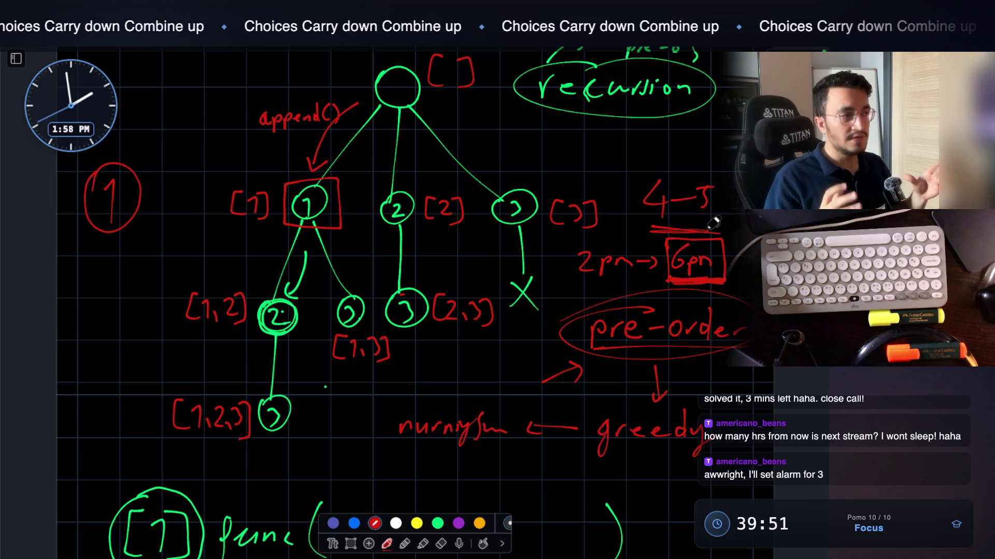
Hide the whiteboard, scroll the terminal up, and open TransferService.java from the transfer package
key("Escape")
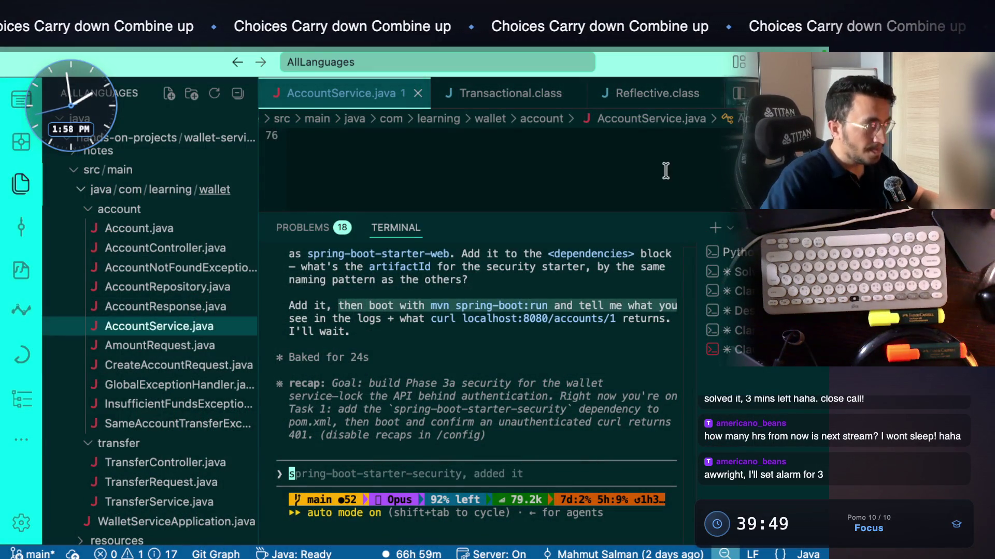
scroll(521, 399, "up", 1)
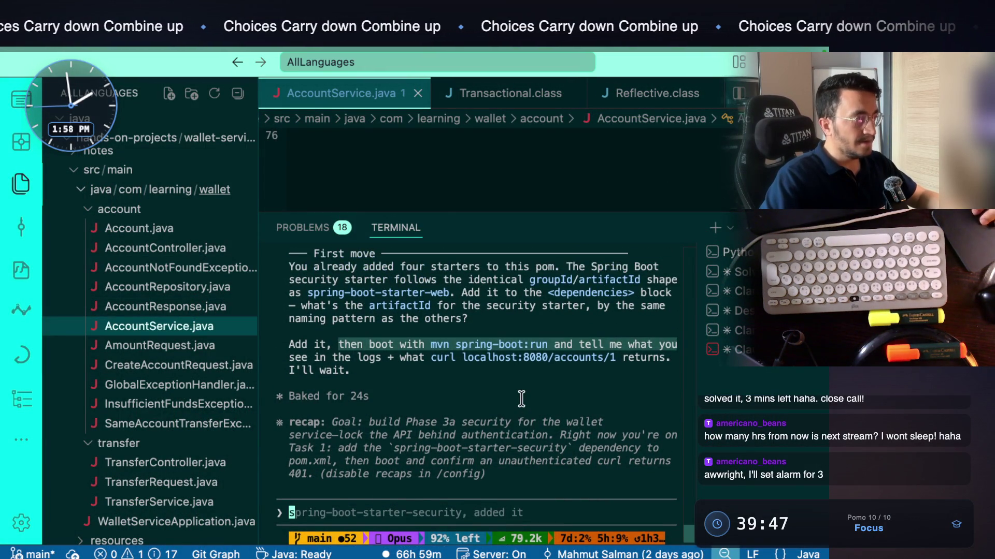
scroll(521, 399, "up", 5)
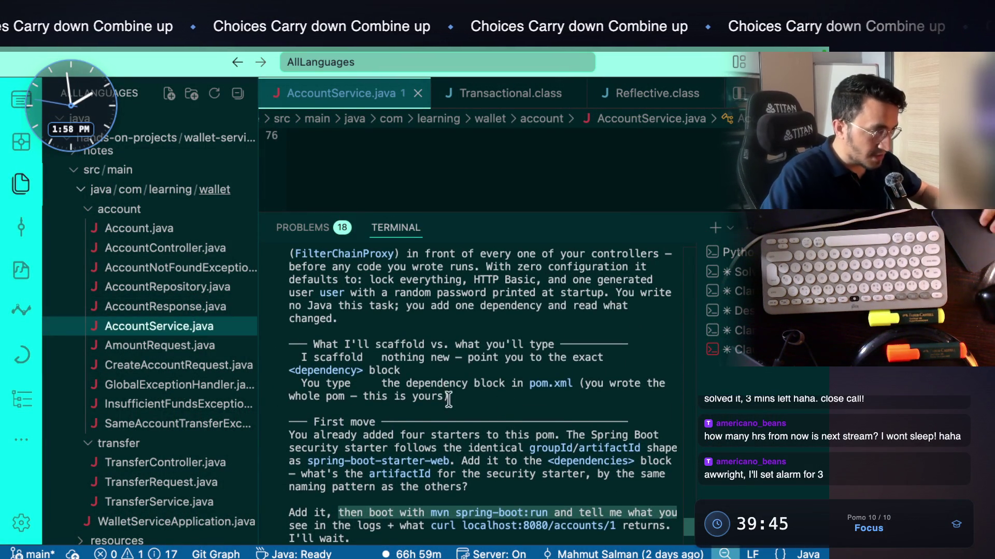
scroll(449, 399, "up", 3)
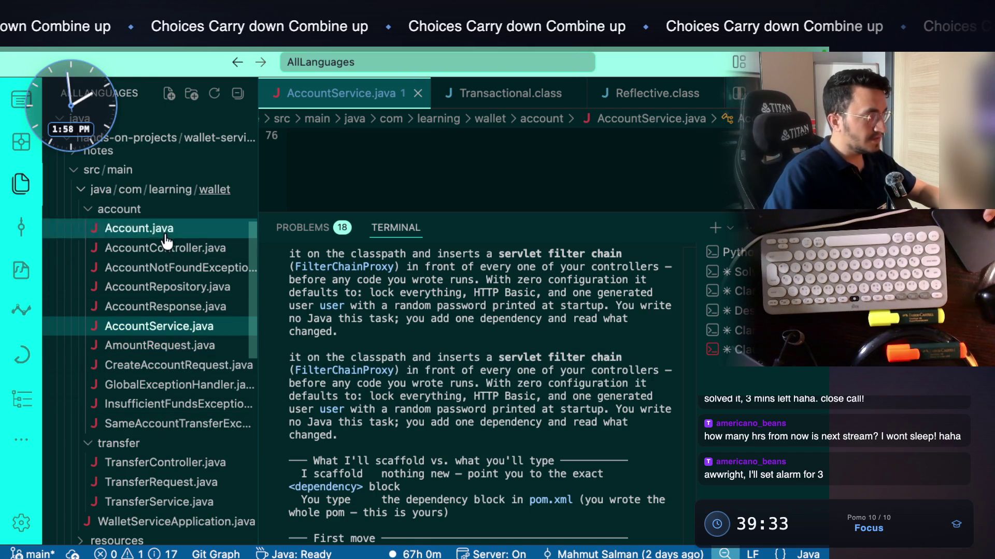
left_click(177, 501)
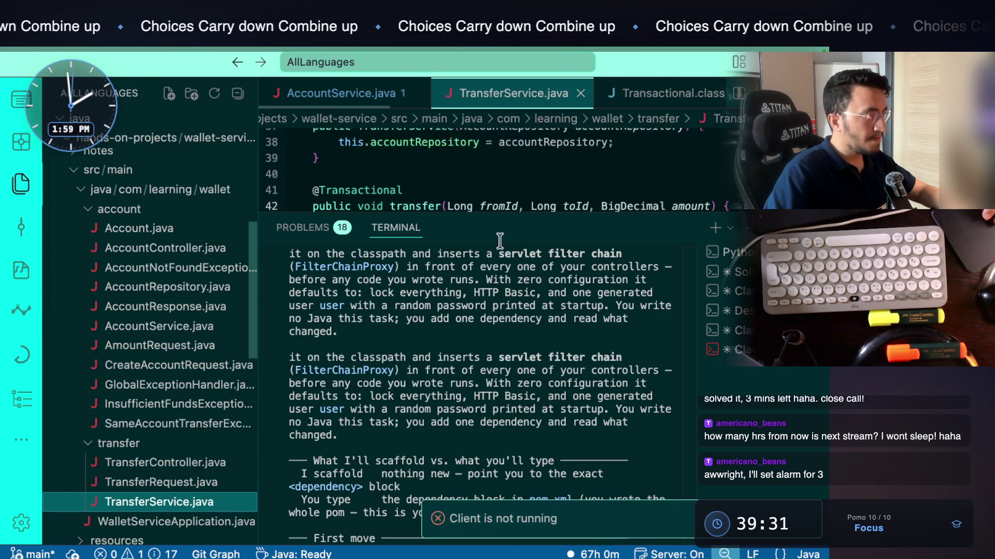
Enlarge the editor and select orElseThrow on line 46 and the findById call on line 45
left_click_drag(527, 213, 517, 342)
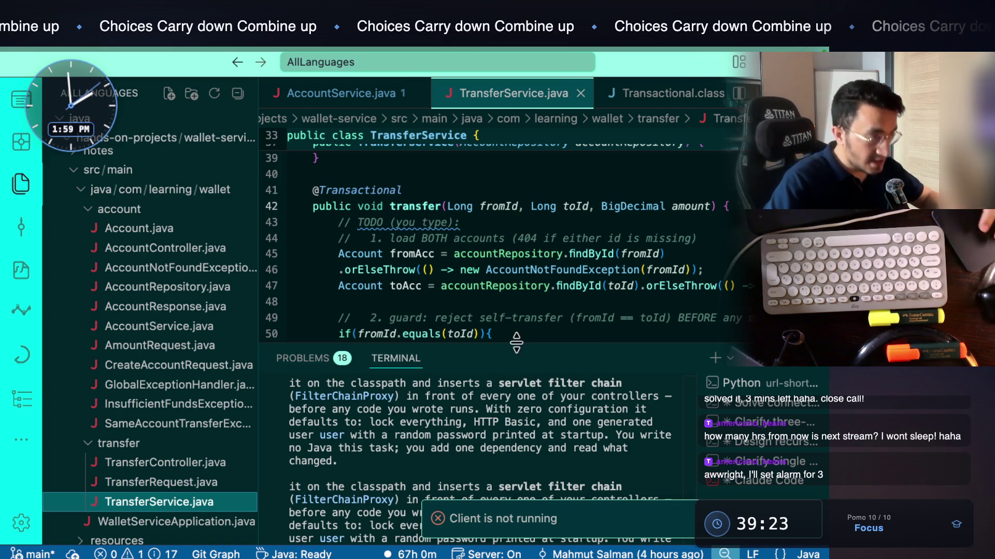
double_click(388, 273)
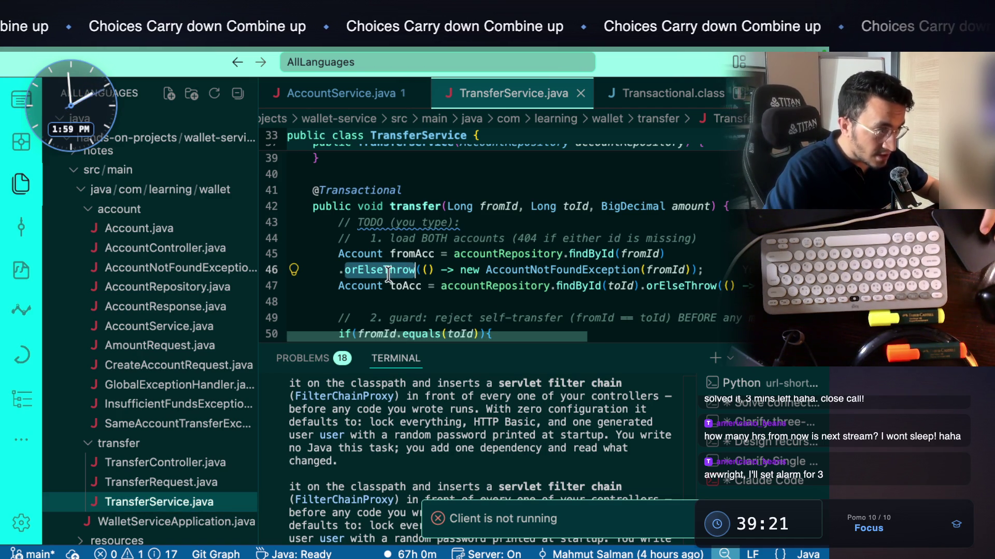
left_click(393, 291)
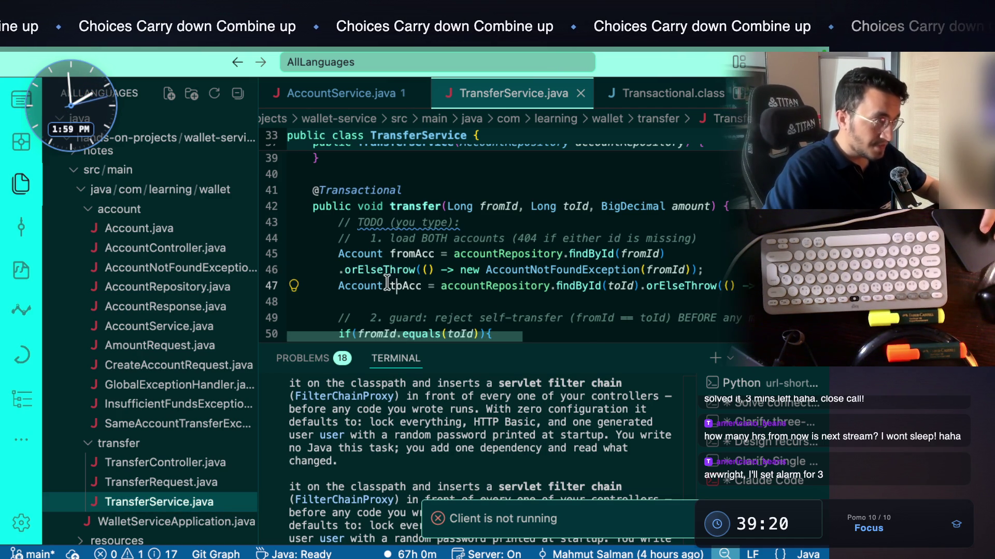
double_click(388, 273)
left_click(388, 281)
double_click(387, 272)
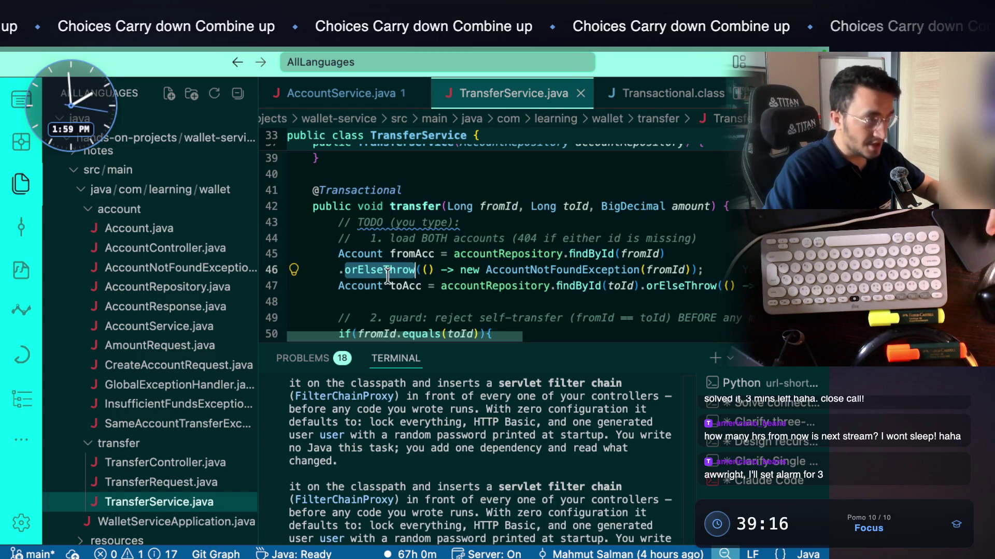
left_click(390, 284)
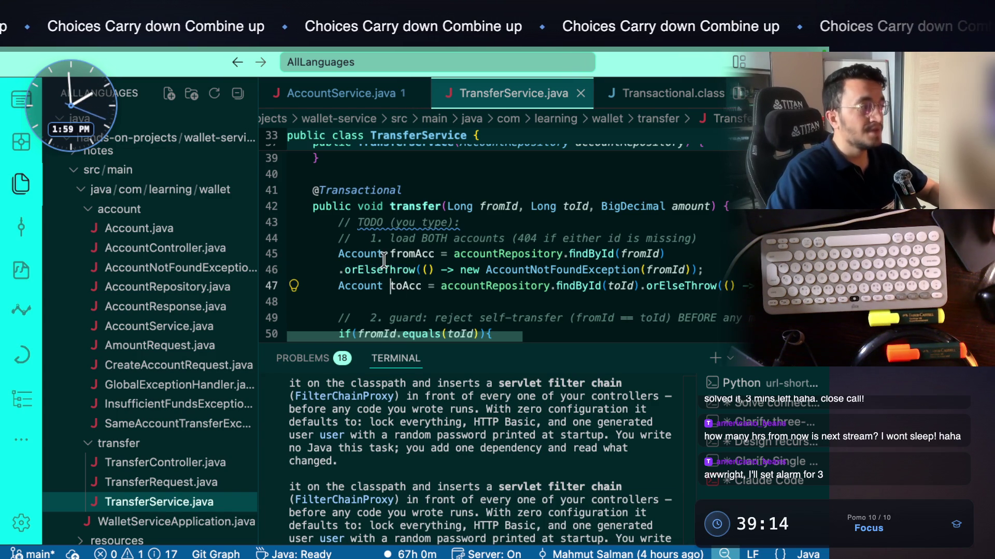
double_click(382, 268)
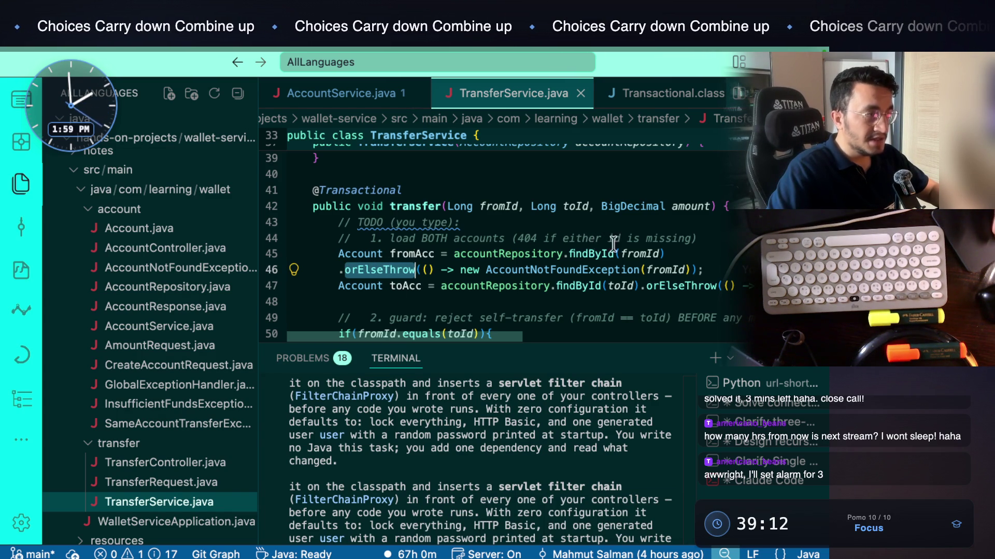
mouse_move(620, 254)
left_mouse_down()
mouse_move(543, 238)
mouse_move(461, 238)
mouse_move(450, 253)
left_mouse_up()
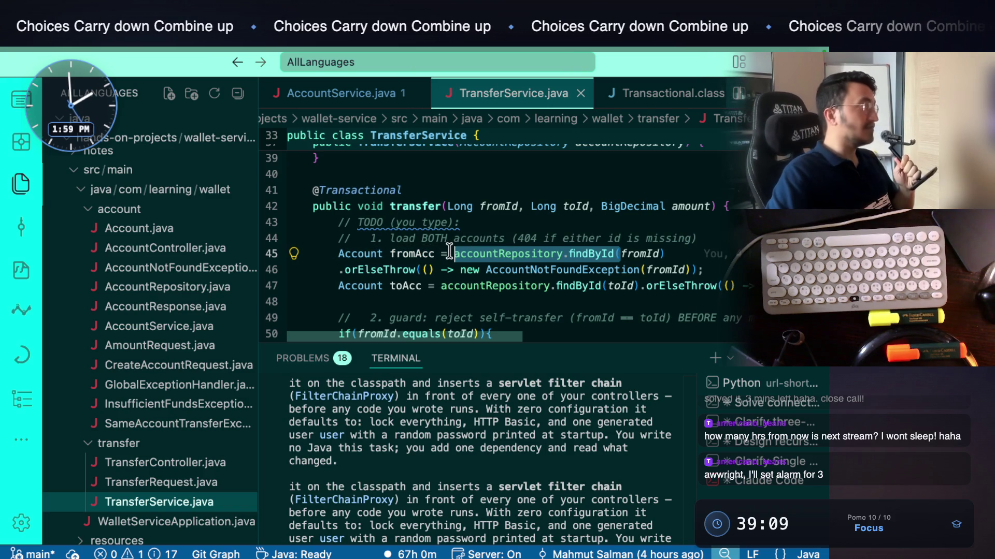
left_click(487, 252)
left_click_drag(624, 253, 505, 253)
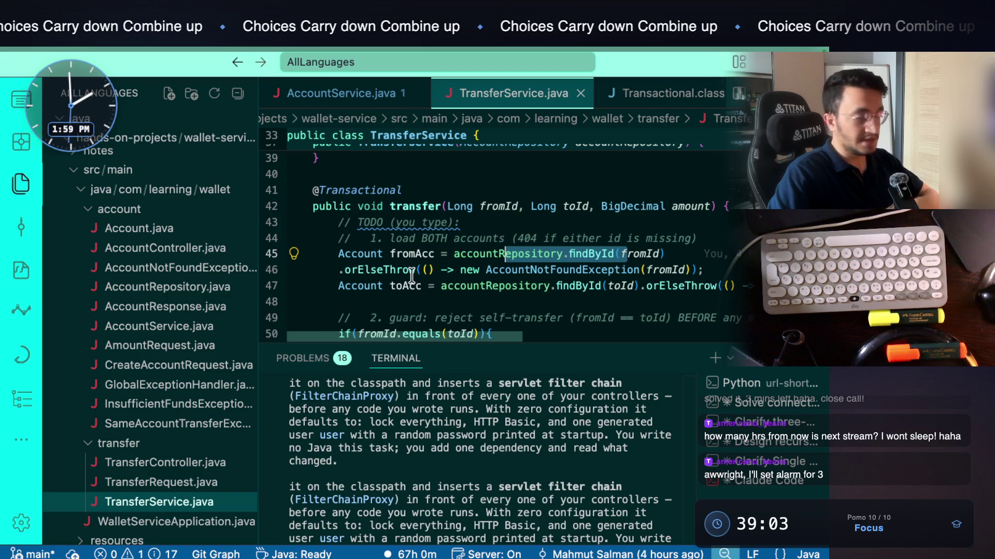
Inspect orElseThrow's definition in Optional, highlighting the Throwable bound on line 399, then go back
mouse_move(411, 272)
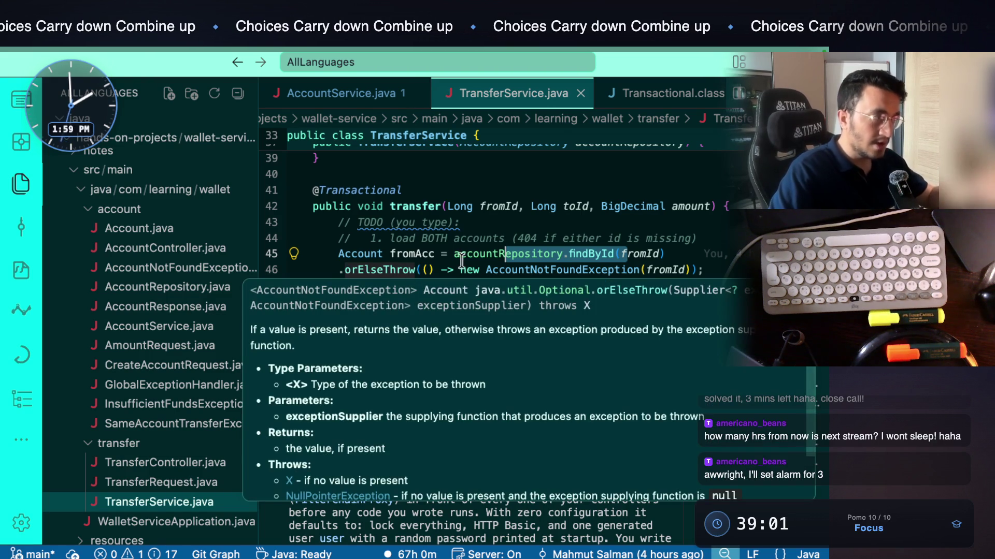
left_click(382, 270, "super")
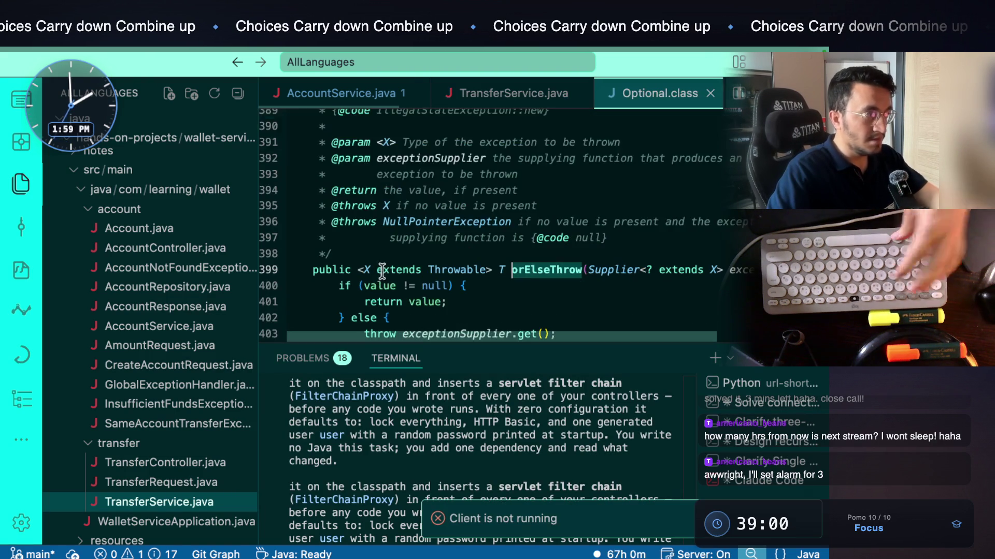
scroll(562, 295, "right", 3)
scroll(563, 296, "left", 3)
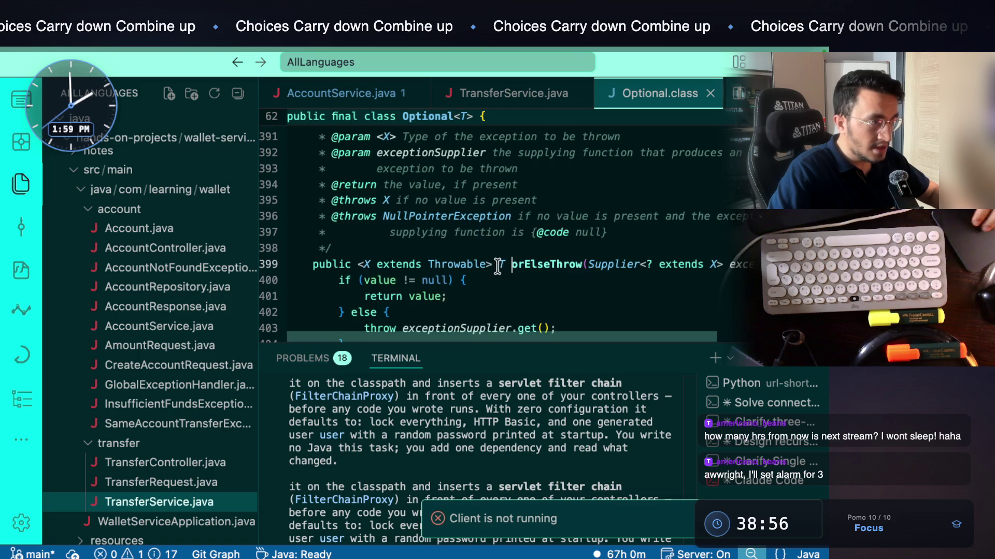
scroll(498, 267, "right", 3)
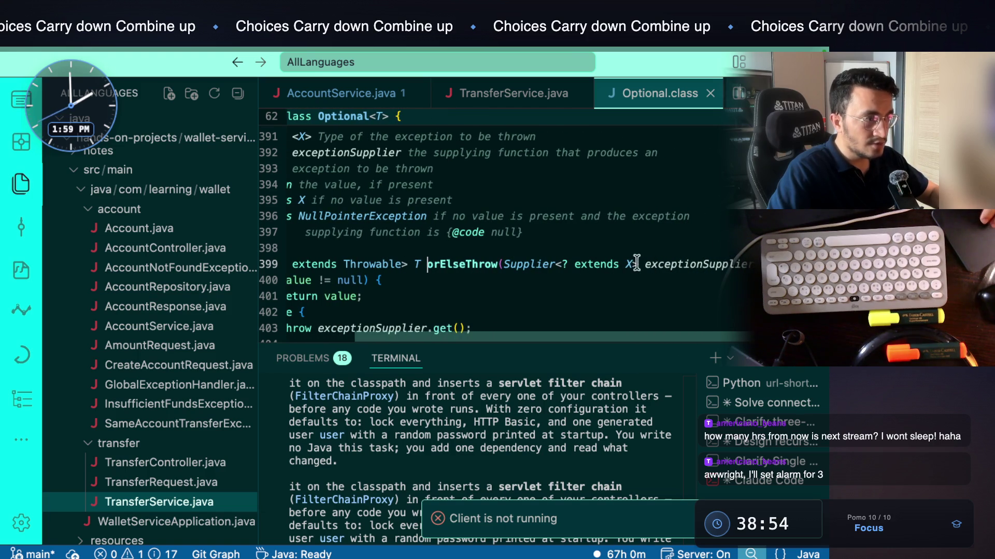
scroll(676, 262, "left", 3)
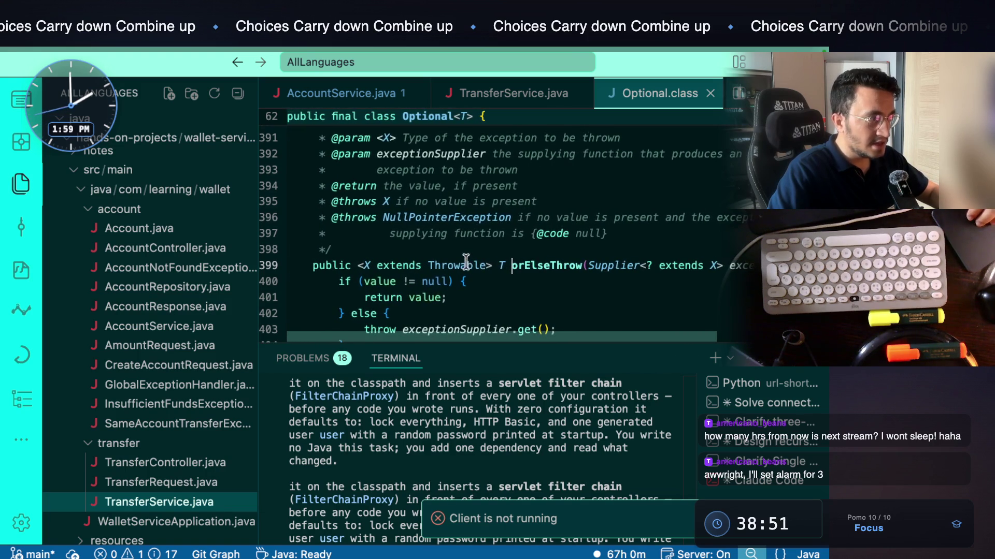
left_click_drag(497, 265, 358, 264)
double_click(458, 264)
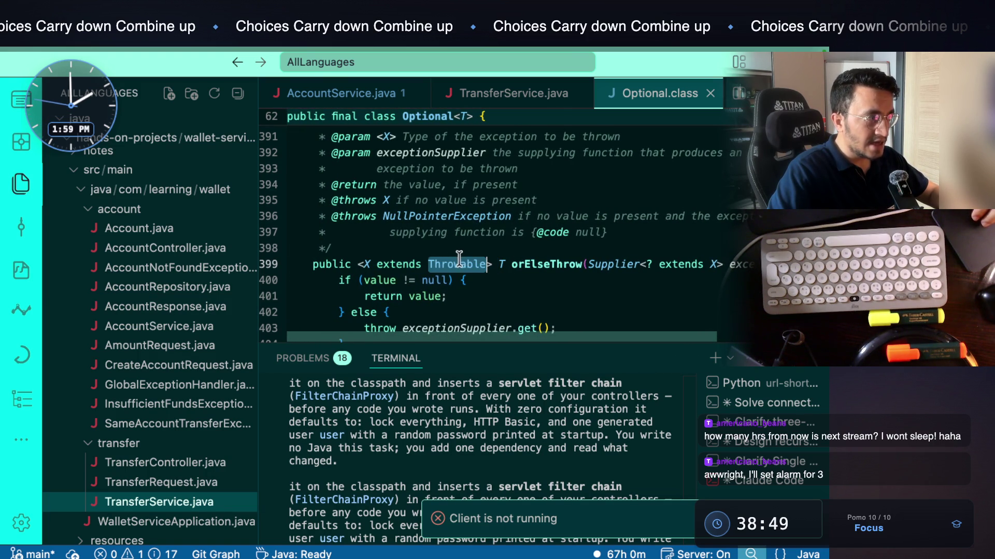
left_click(375, 264)
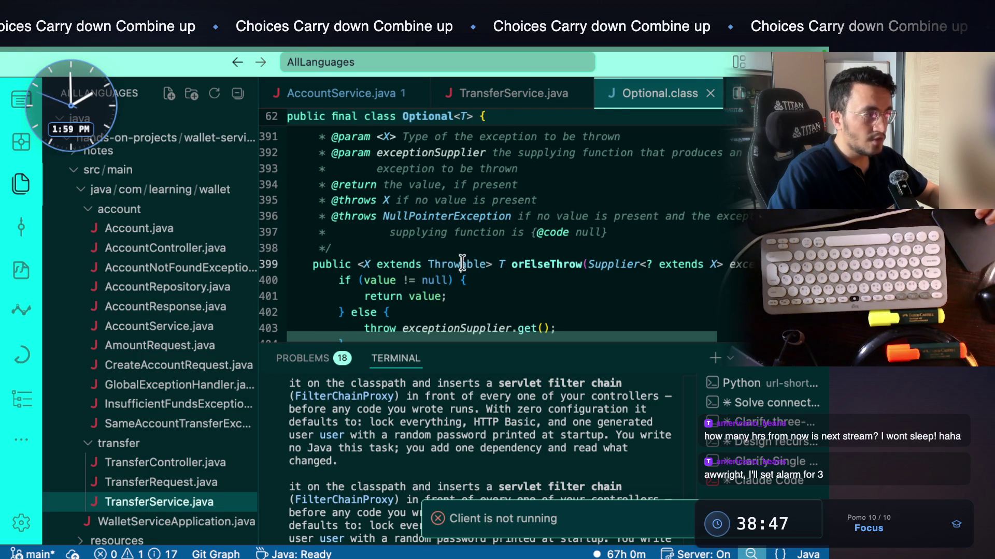
key("ctrl+minus")
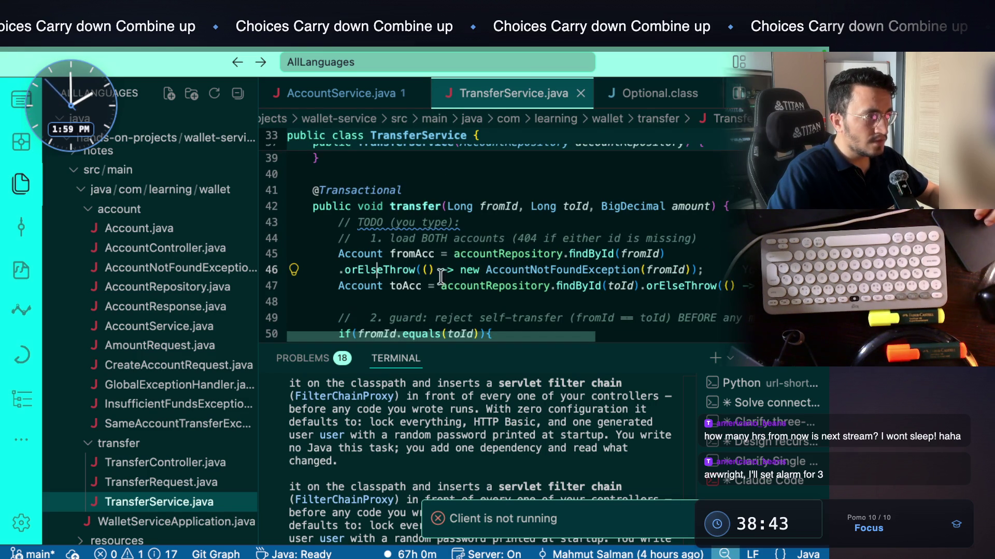
Follow findById to CrudRepository and the Optional class, then return to TransferService.java
left_click_drag(665, 253, 588, 253)
left_click(512, 253)
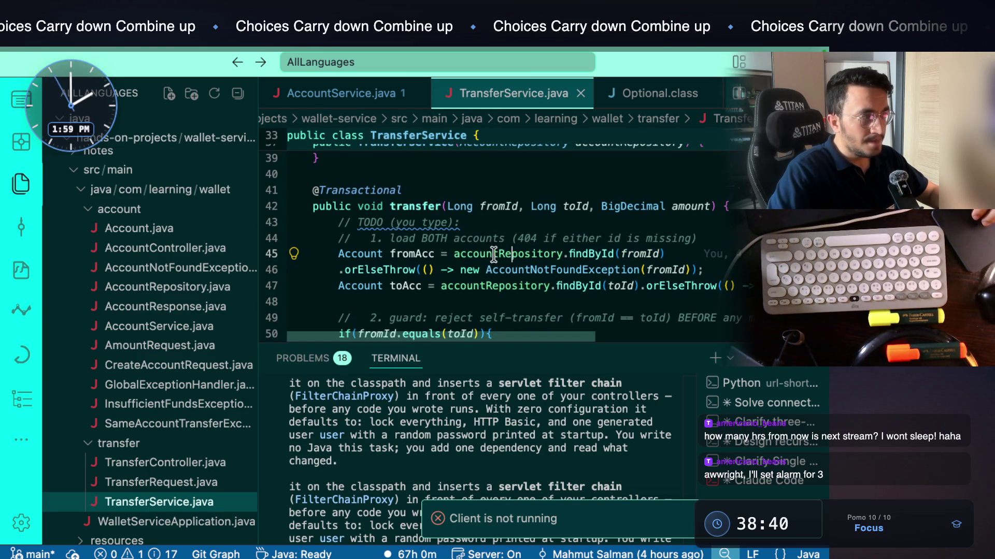
left_click(593, 253, "super")
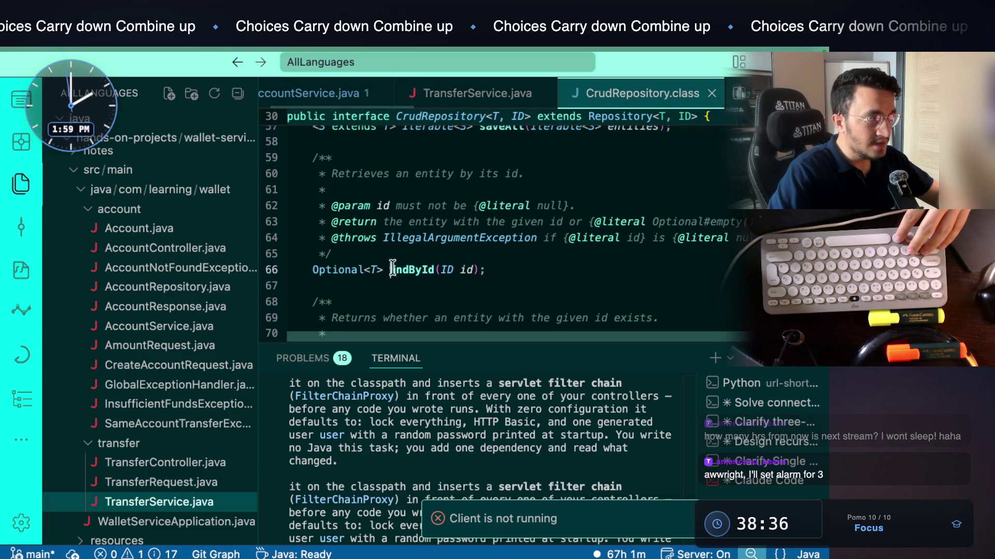
left_click(362, 269, "super")
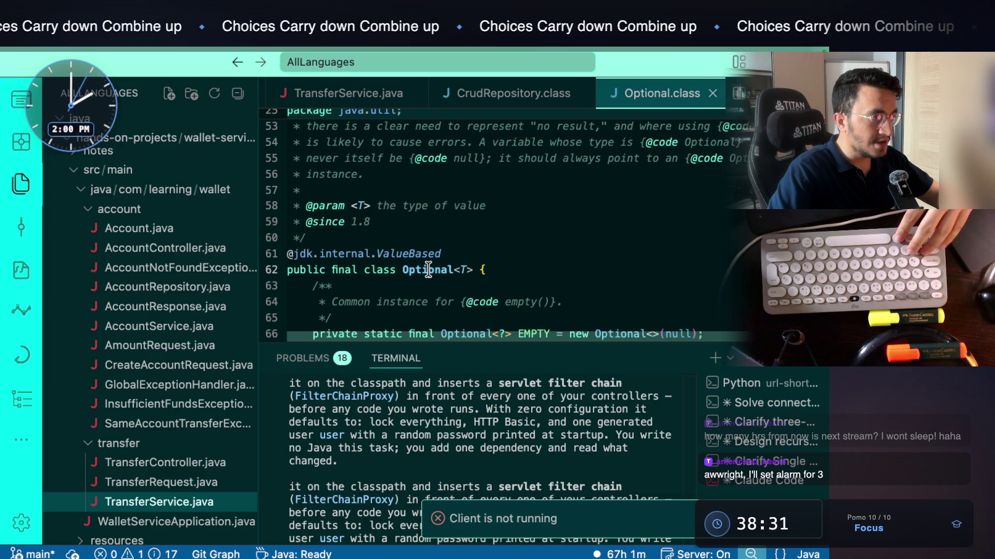
key("ctrl+minus")
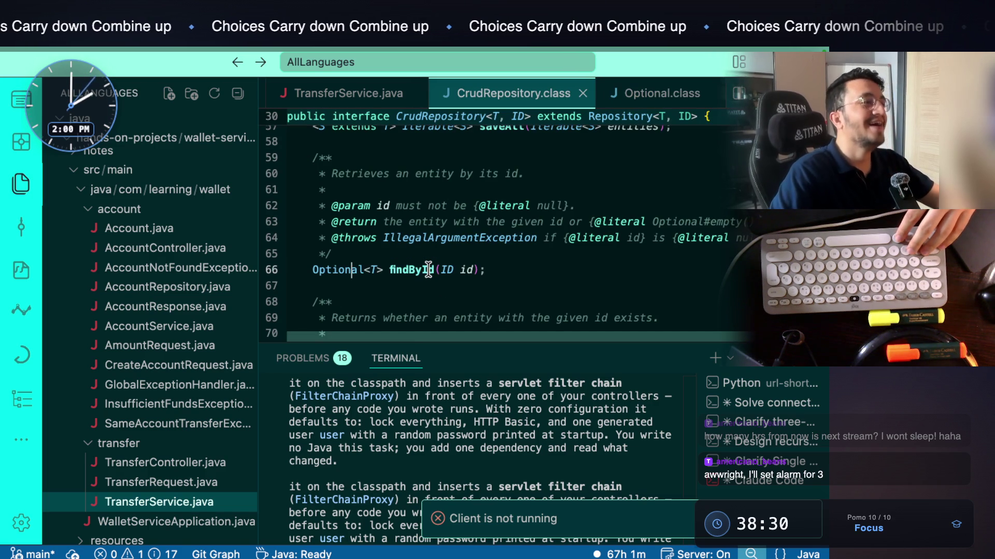
key("ctrl+minus")
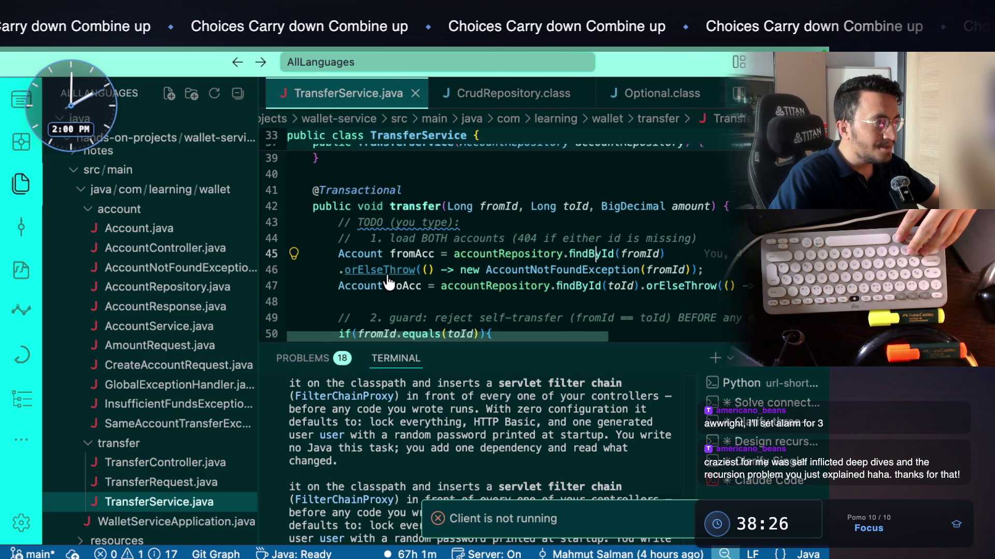
Revisit orElseThrow's definition to select <X extends Throwable>, then go back and open the Account class
mouse_move(392, 273)
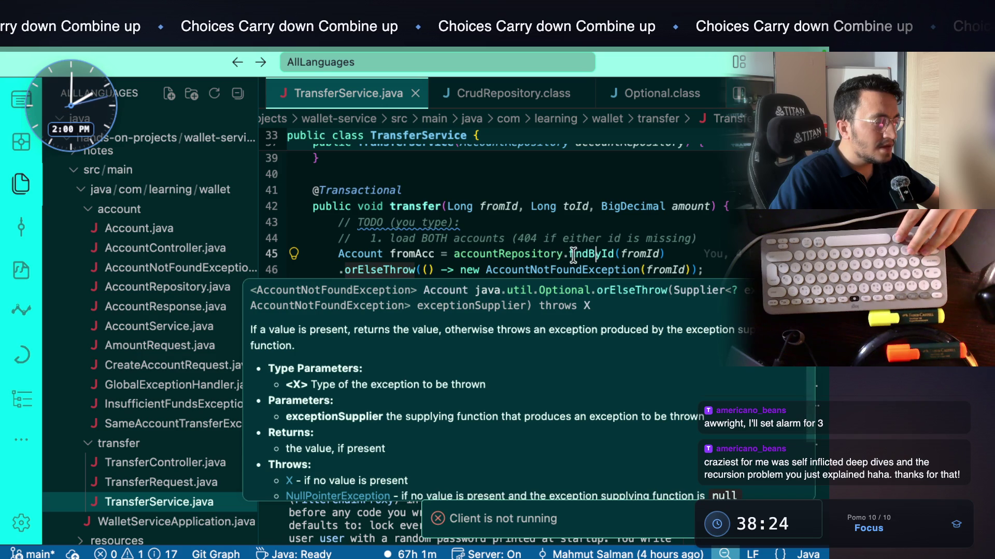
left_click(392, 272, "super")
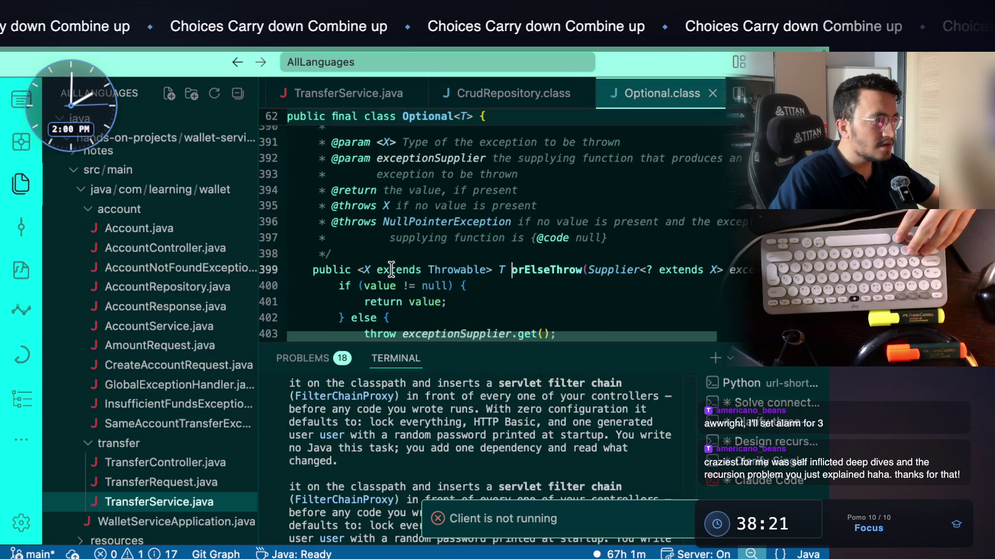
key("ctrl+minus")
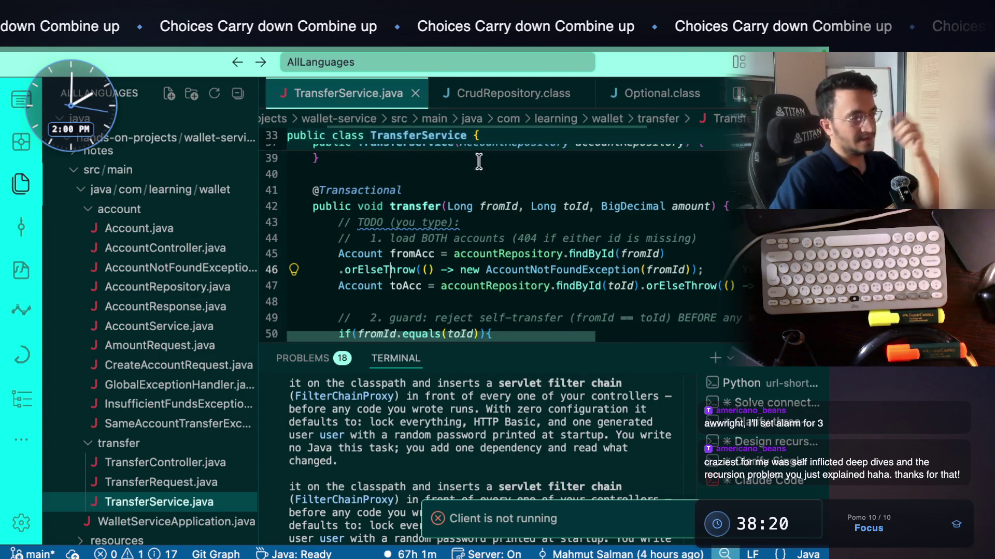
double_click(582, 252)
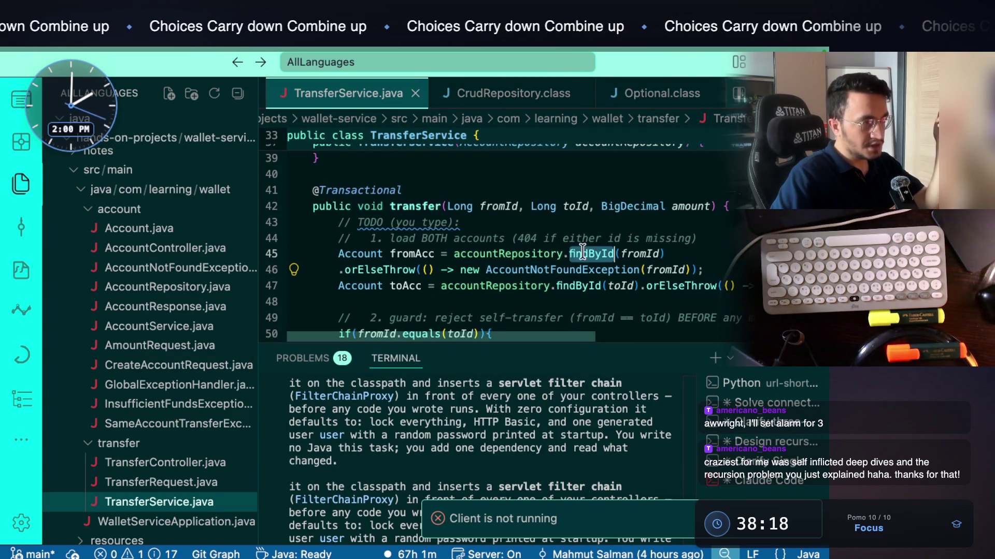
left_click(372, 257)
double_click(373, 265)
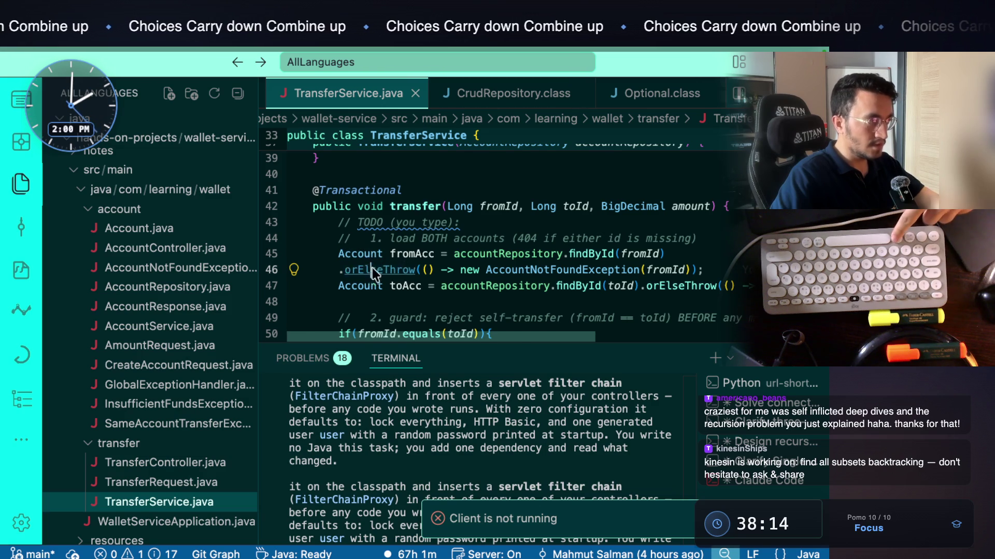
left_click(372, 268, "ctrl")
left_click_drag(490, 267, 354, 265)
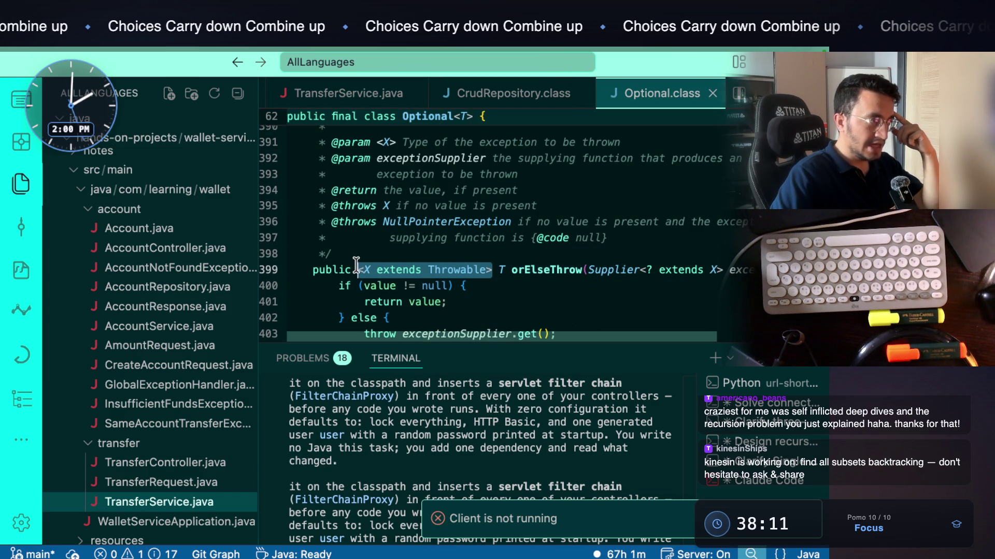
mouse_move(438, 268)
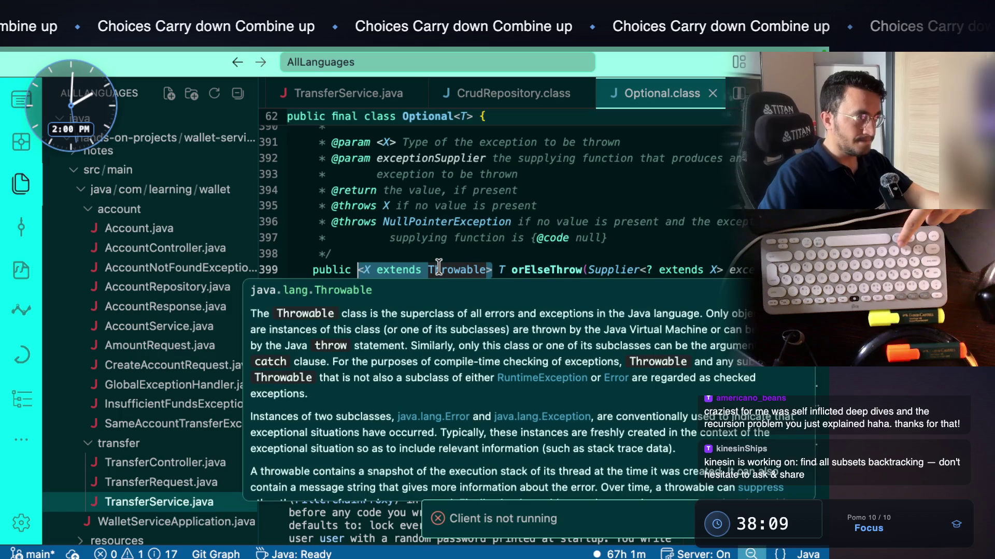
key("ctrl+minus")
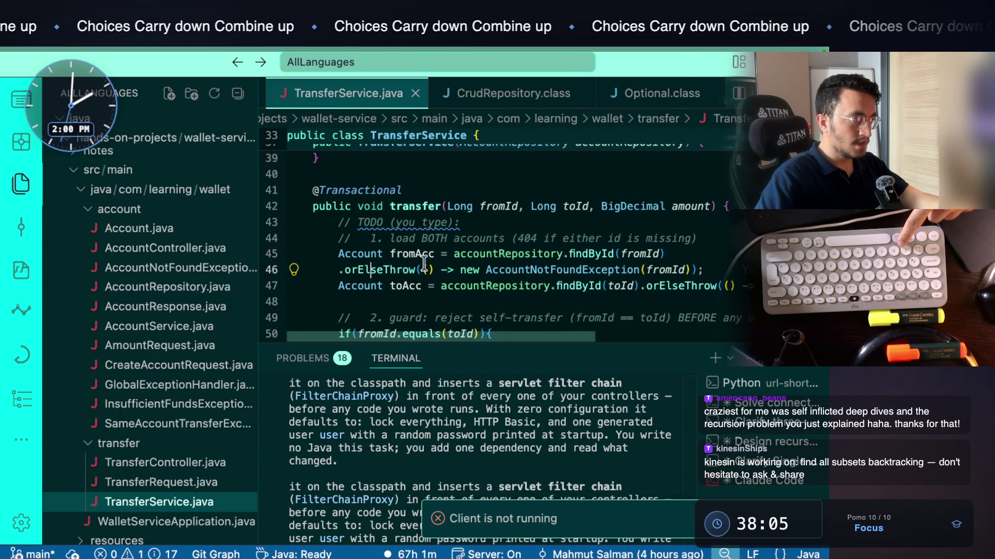
left_click(360, 254, "ctrl")
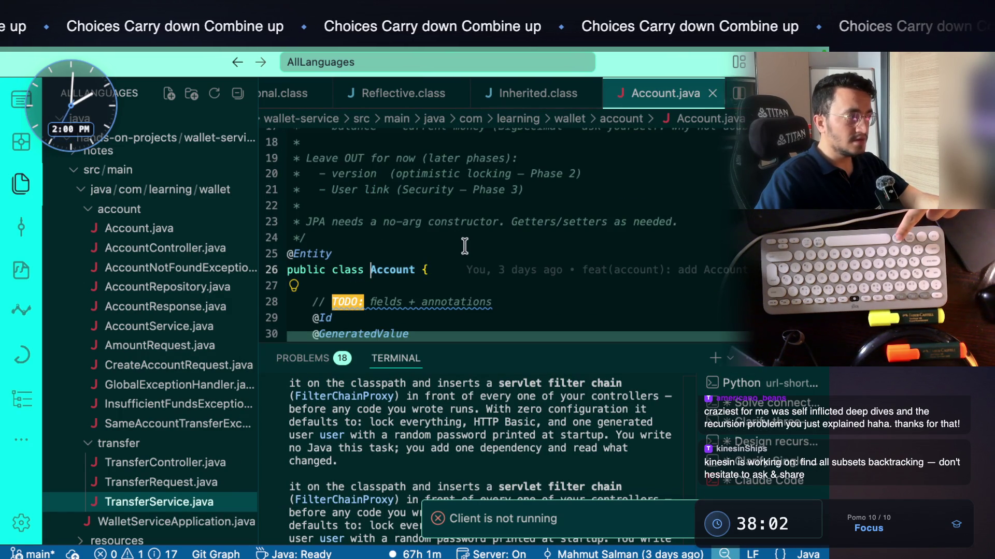
left_click_drag(357, 252, 291, 253)
key("ctrl+minus")
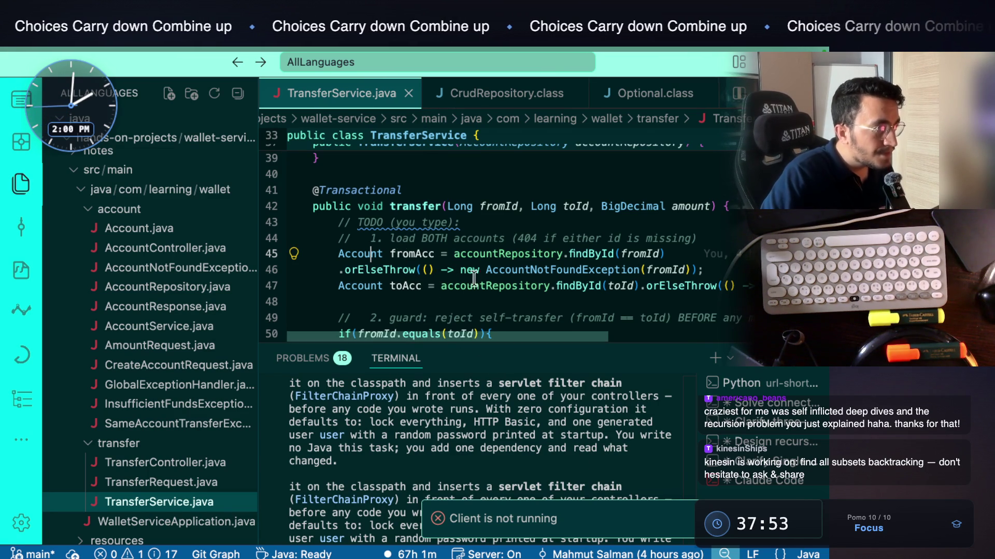
left_click(391, 271, "ctrl")
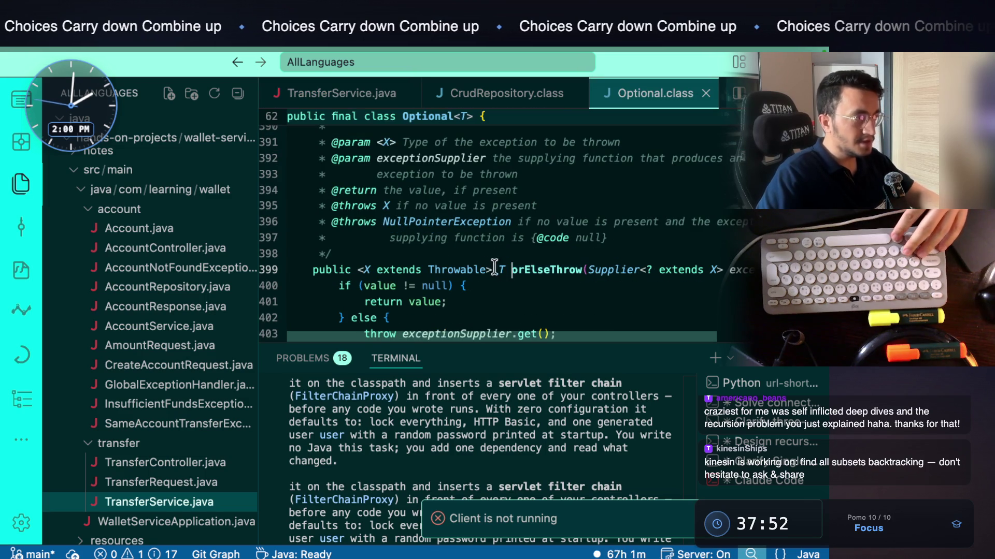
left_click_drag(501, 270, 361, 270)
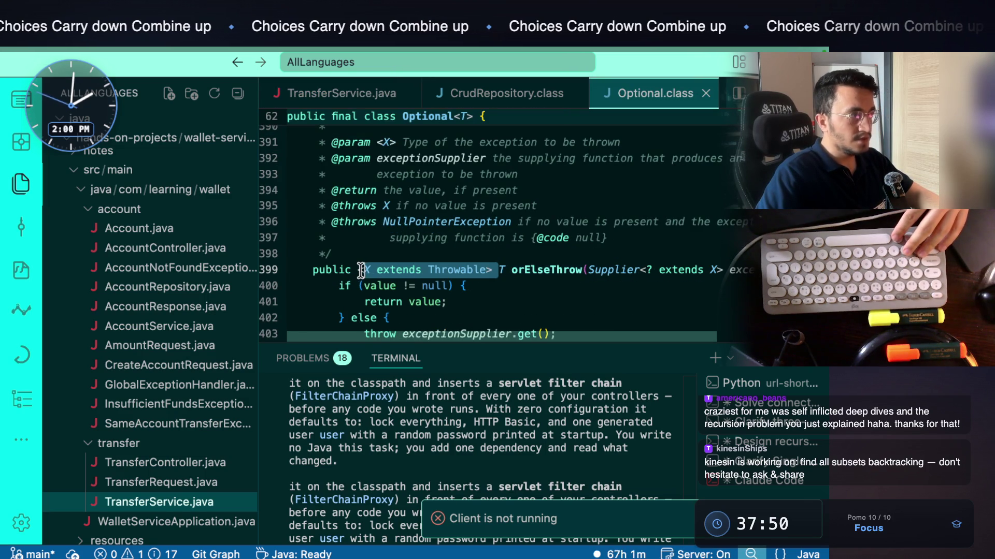
key("ctrl+minus")
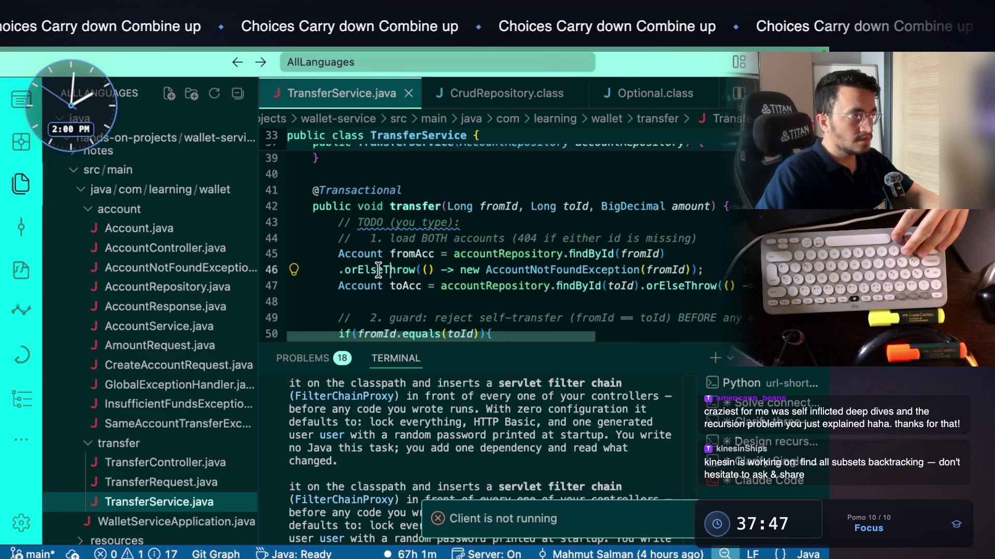
Select fromAcc and the AccountNotFoundException creation inside the lambda on line 46
double_click(373, 254)
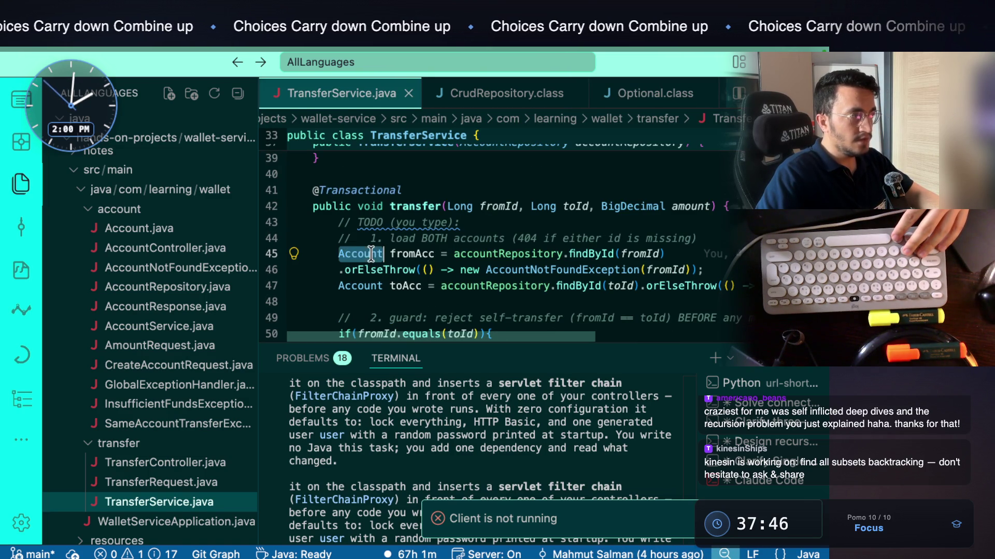
double_click(400, 254)
left_click_drag(708, 269, 472, 270)
left_click(498, 268)
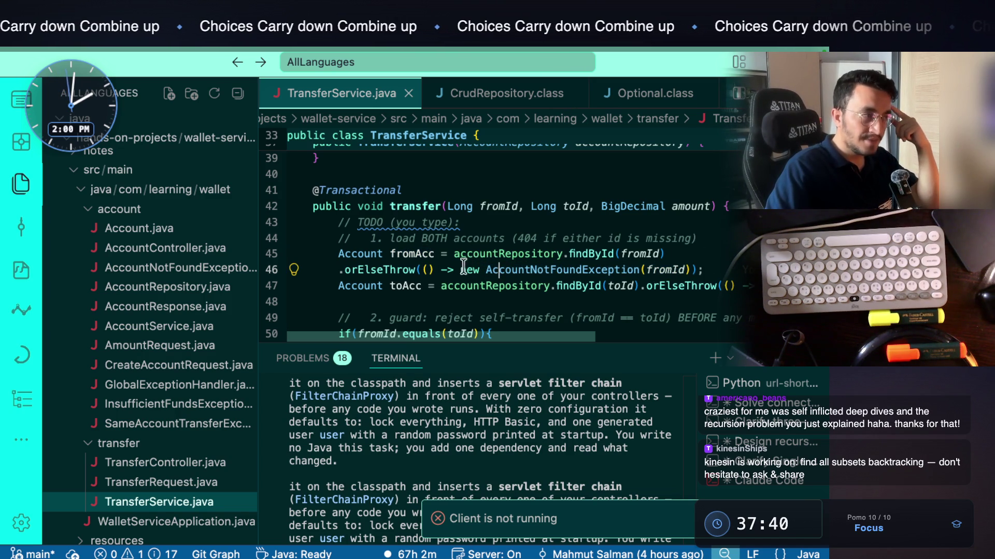
left_click_drag(459, 268, 627, 269)
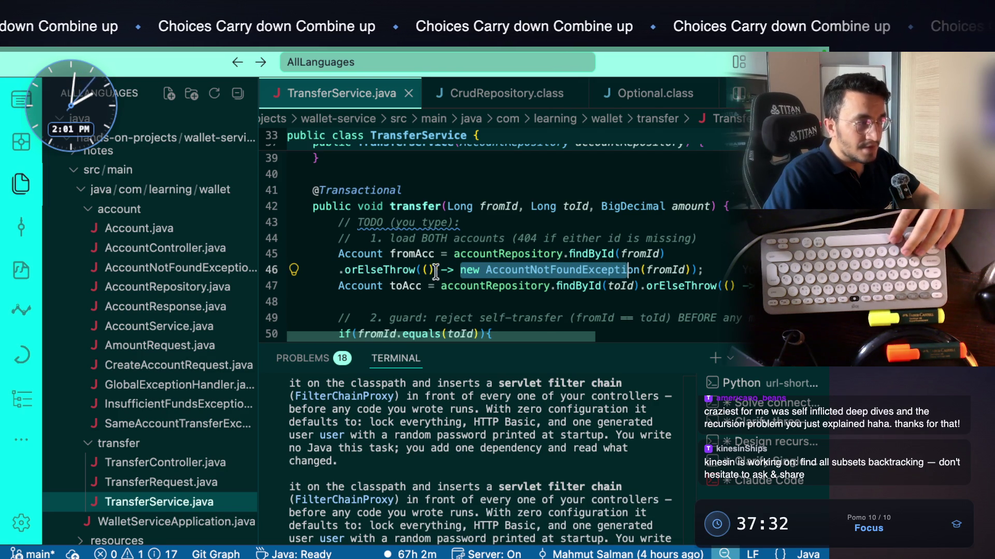
Jump to orElseThrow's body in Optional.class and select the returned value on line 401
left_click(409, 270, "ctrl")
scroll(474, 264, "down", 2)
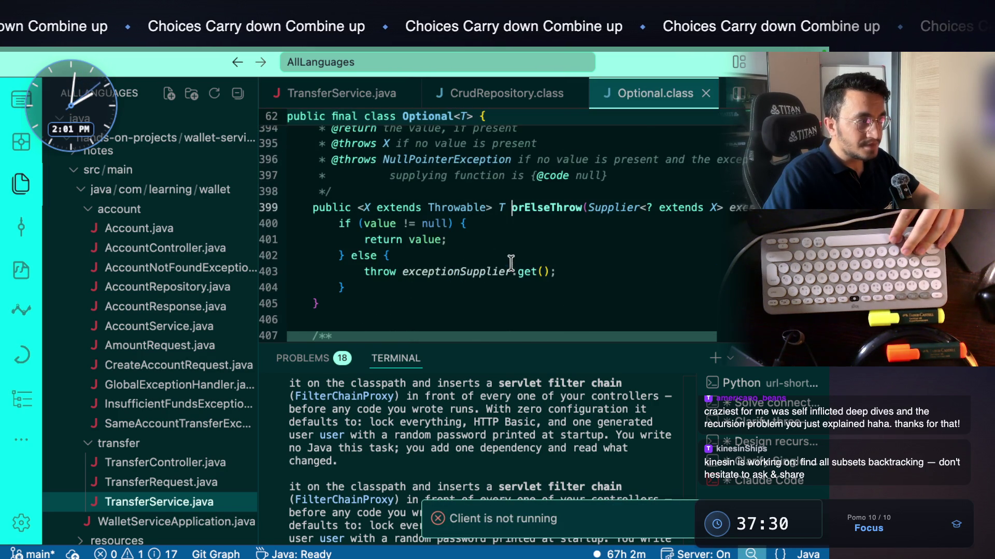
left_click_drag(362, 224, 452, 224)
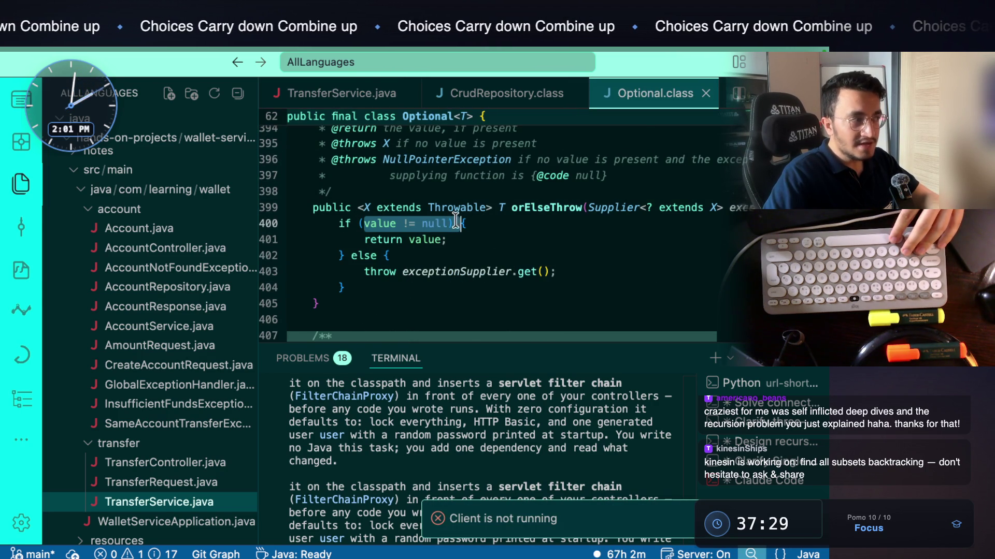
double_click(425, 239)
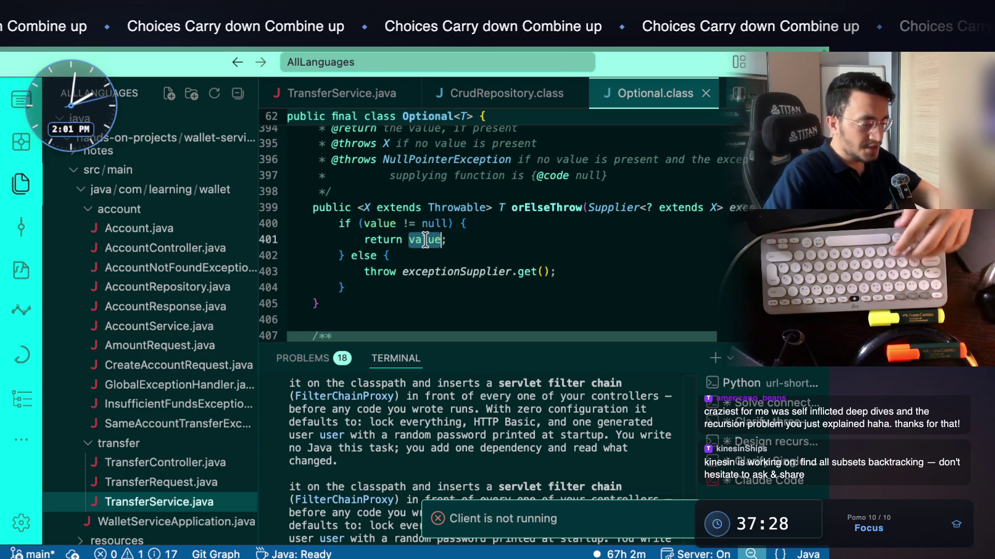
key("ctrl+f")
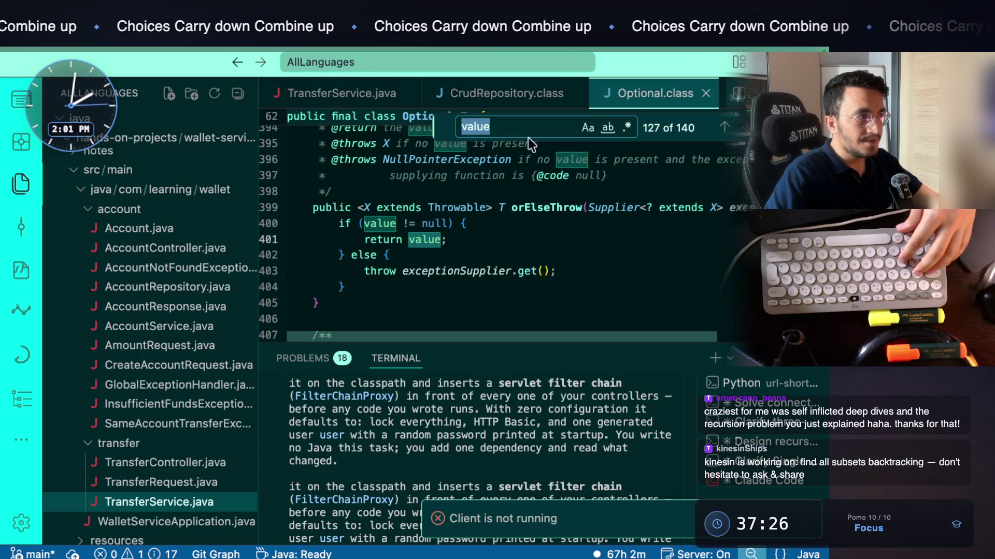
Search 'value' with whole word, match case and regex, stepping back through the matches
left_click(608, 127)
left_click(587, 127)
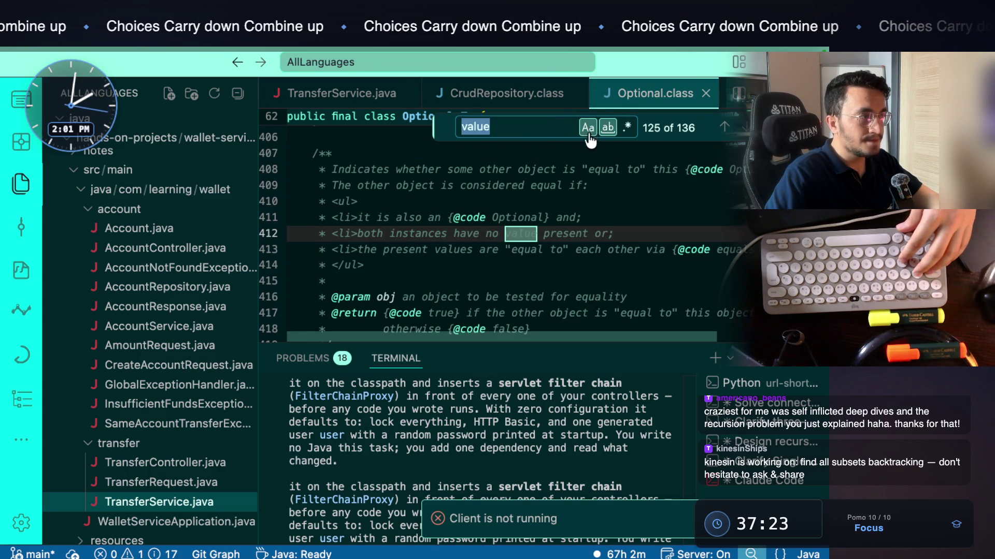
scroll(596, 181, "up", 10)
scroll(599, 183, "up", 6)
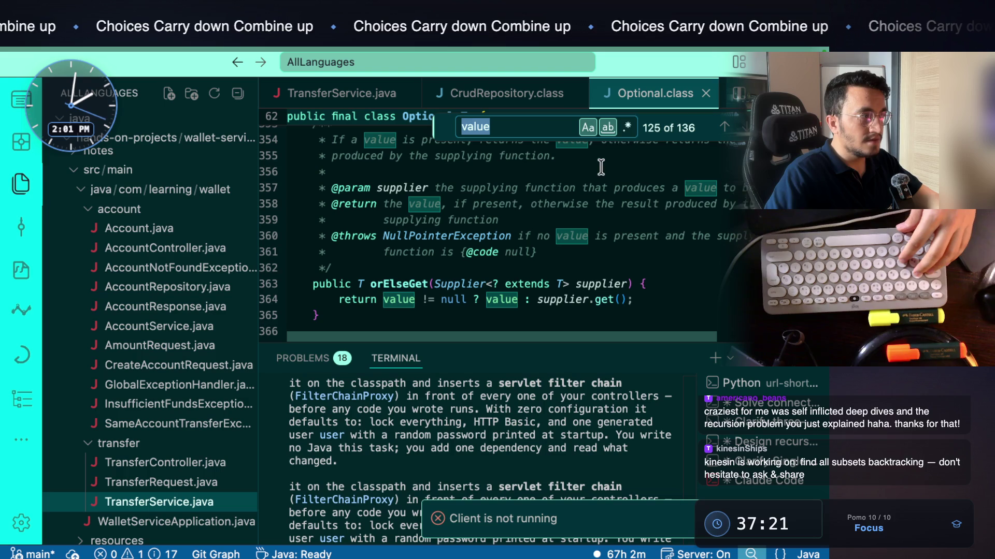
left_click(628, 129)
left_click(724, 127)
left_click(725, 126)
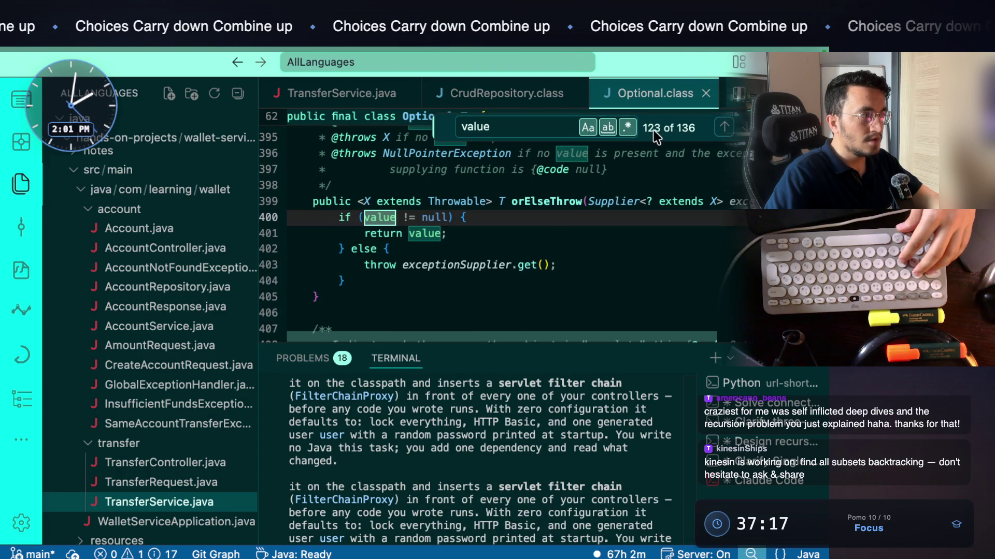
Find the value field declaration at line 71, then return through TransferService to CrudRepository's findById
scroll(549, 218, "up", 20)
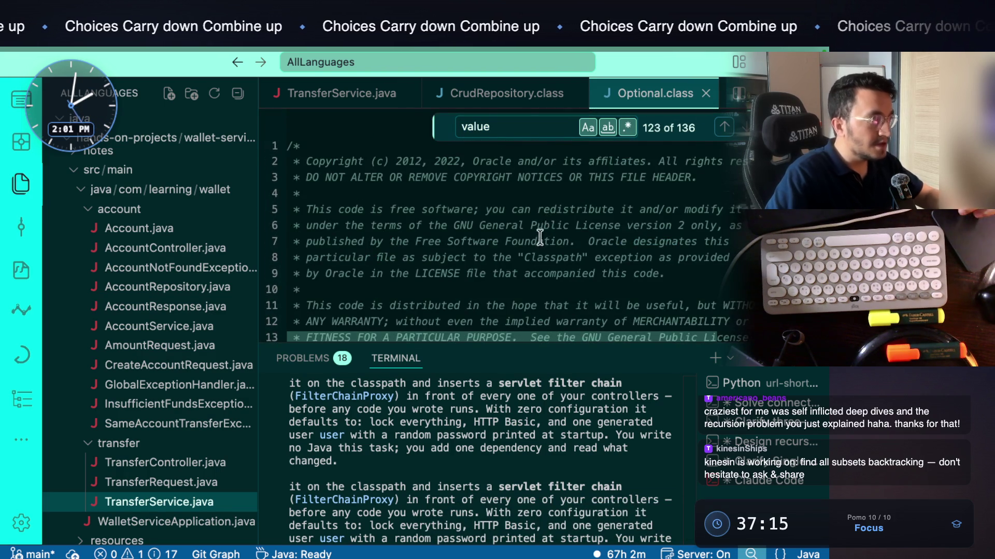
scroll(544, 231, "down", 5)
scroll(543, 231, "down", 10)
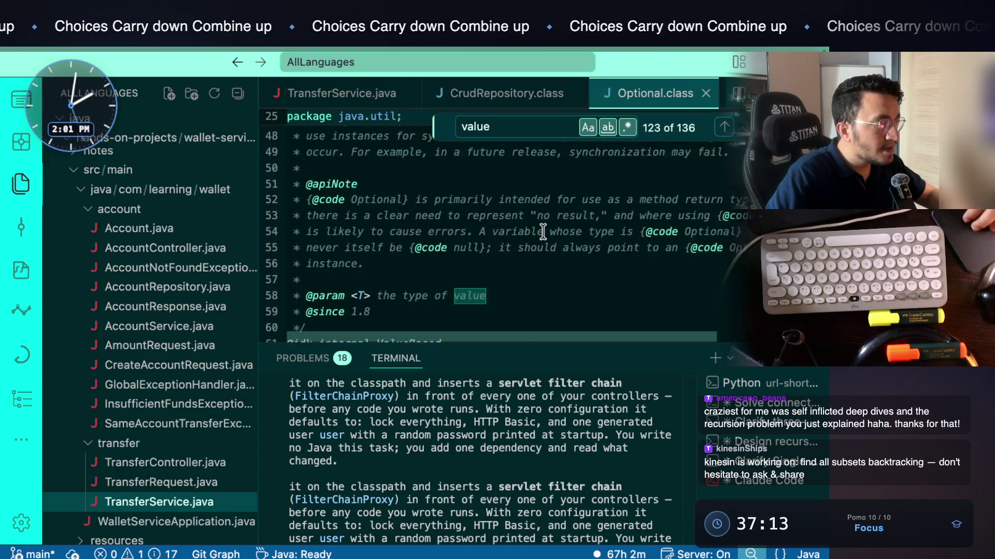
scroll(543, 232, "down", 1)
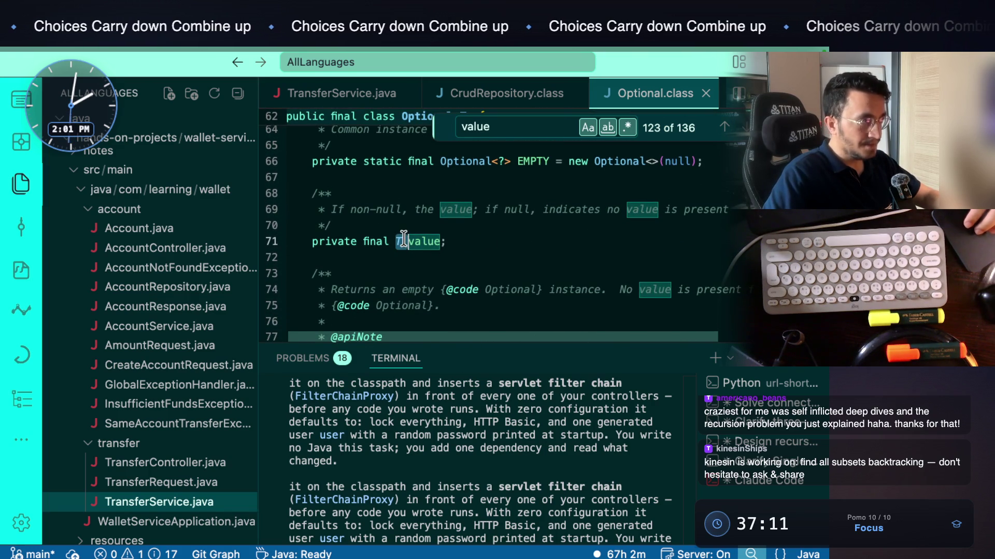
scroll(404, 239, "up", 2)
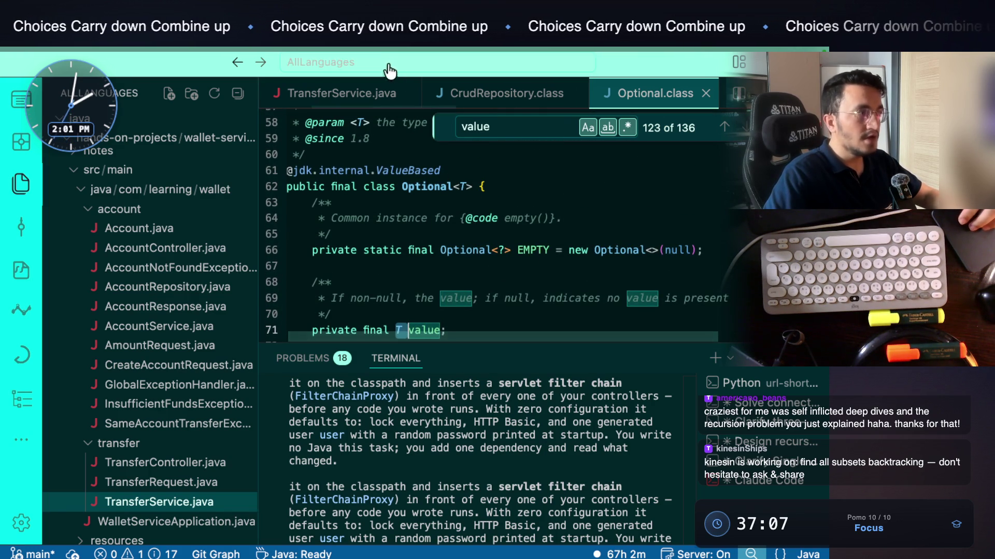
left_click(535, 248)
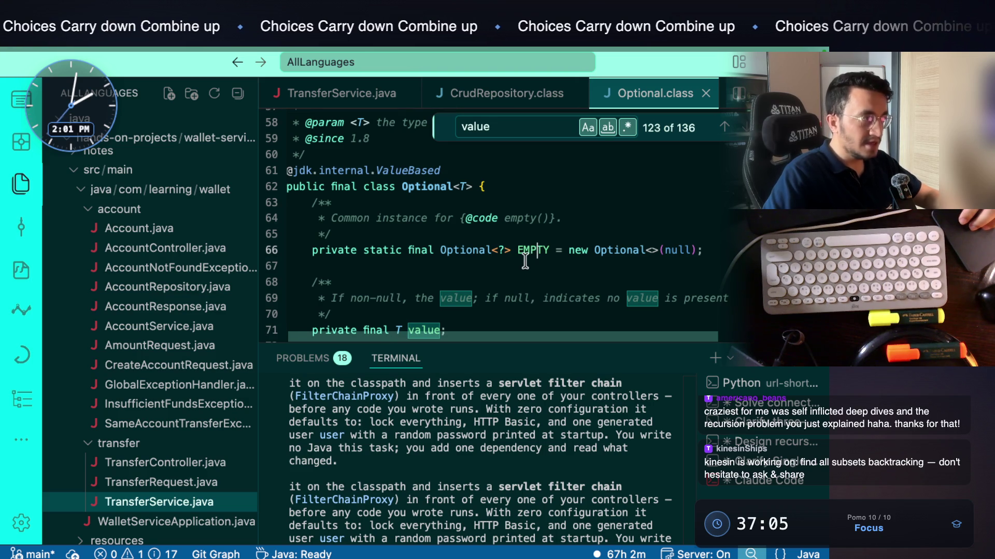
left_click(445, 182)
scroll(513, 239, "down", 20)
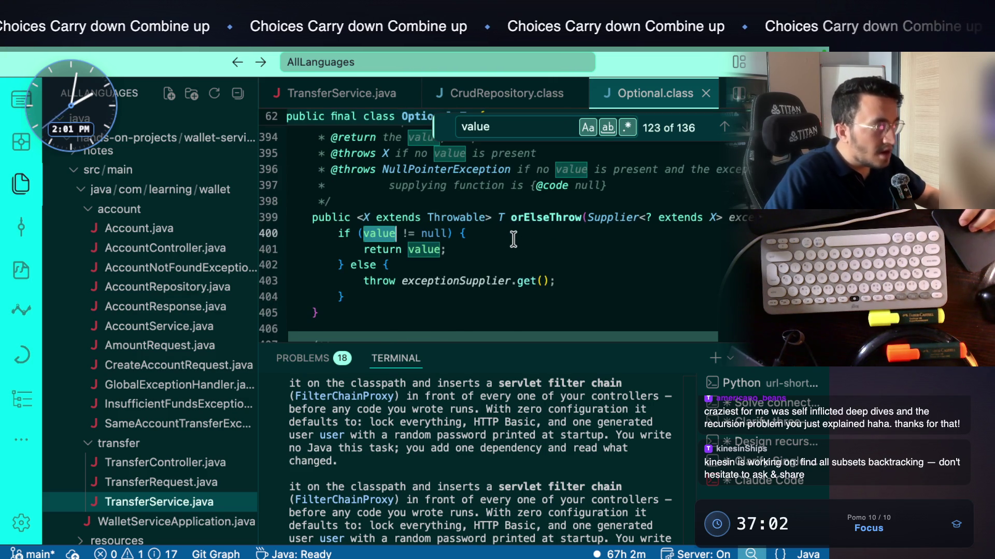
scroll(513, 239, "up", 4)
key("ctrl+minus")
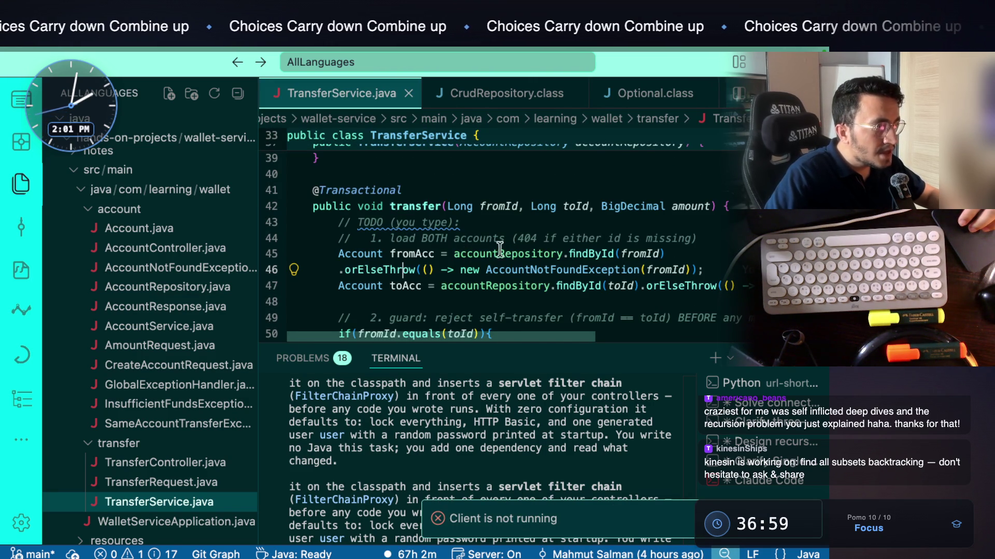
left_click(585, 253, "ctrl")
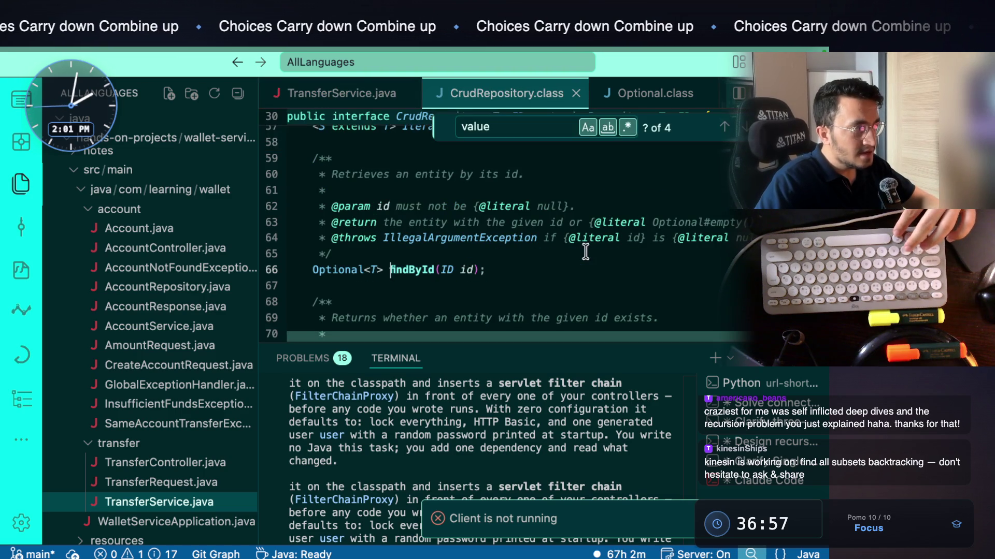
Select the findById declaration returning Optional<T> on line 66, then go back to TransferService
left_click_drag(382, 270, 331, 274)
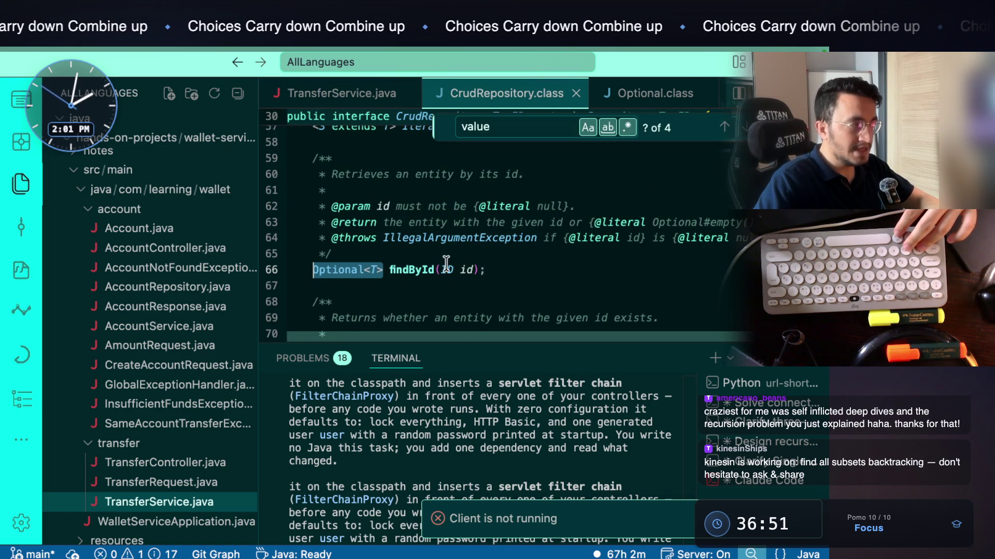
key("alt+Left")
key("alt+Right")
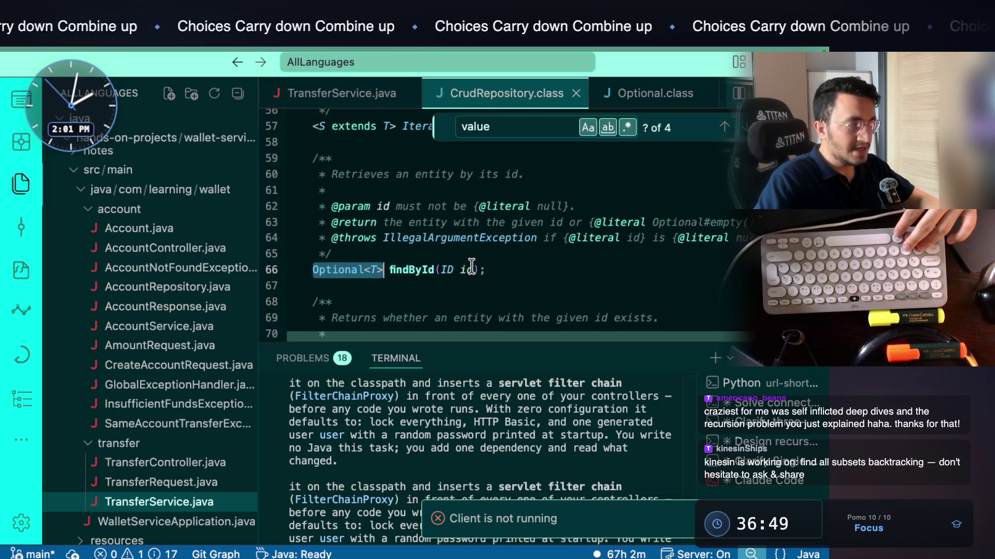
double_click(422, 271)
left_click_drag(510, 269, 330, 269)
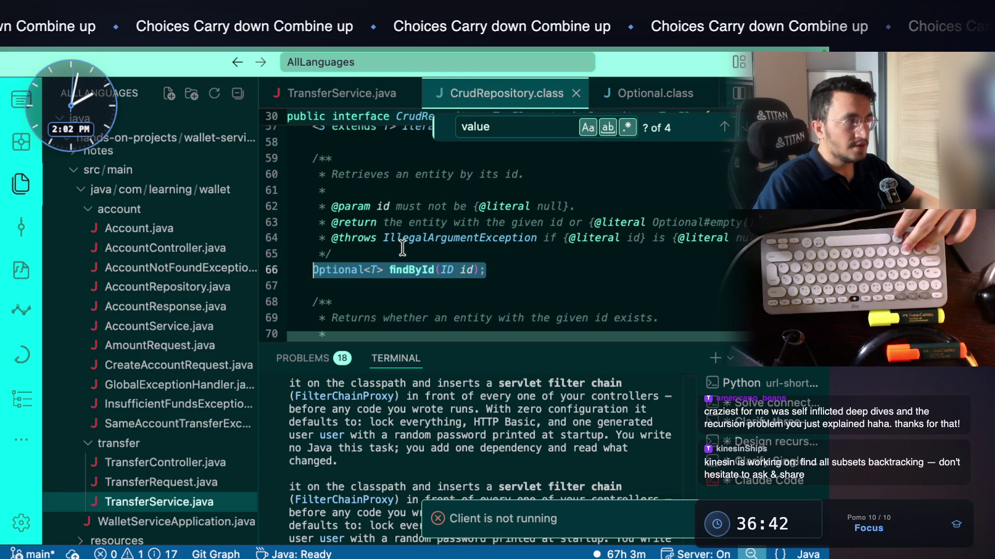
key("alt+Left")
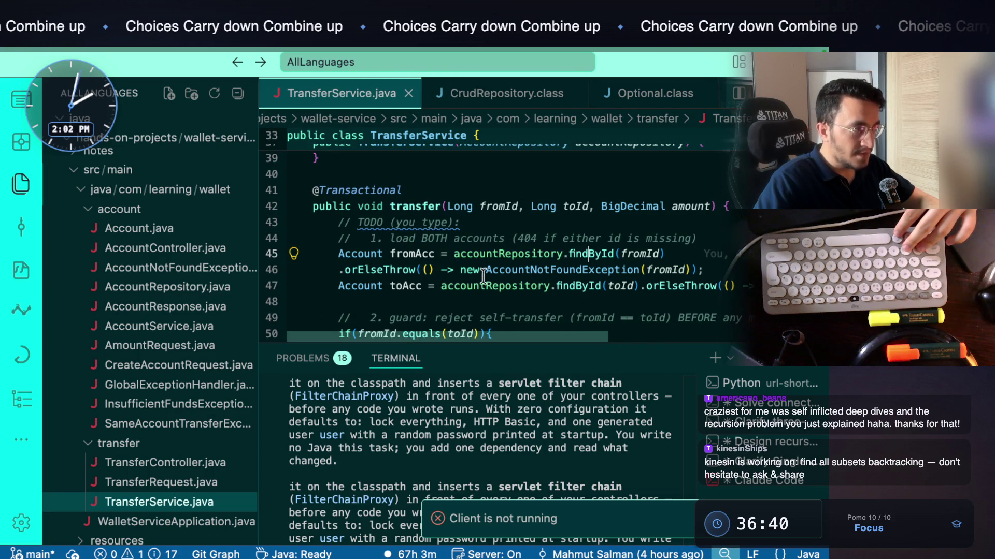
Open orElseThrow in Optional.class and select its <X extends Throwable> type parameter
left_click(394, 270, "ctrl")
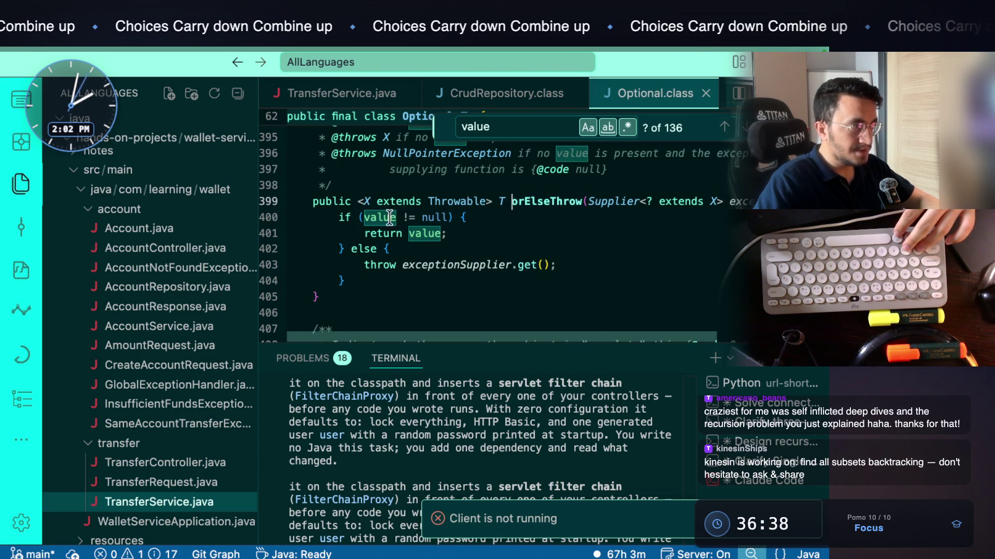
left_click_drag(358, 200, 487, 201)
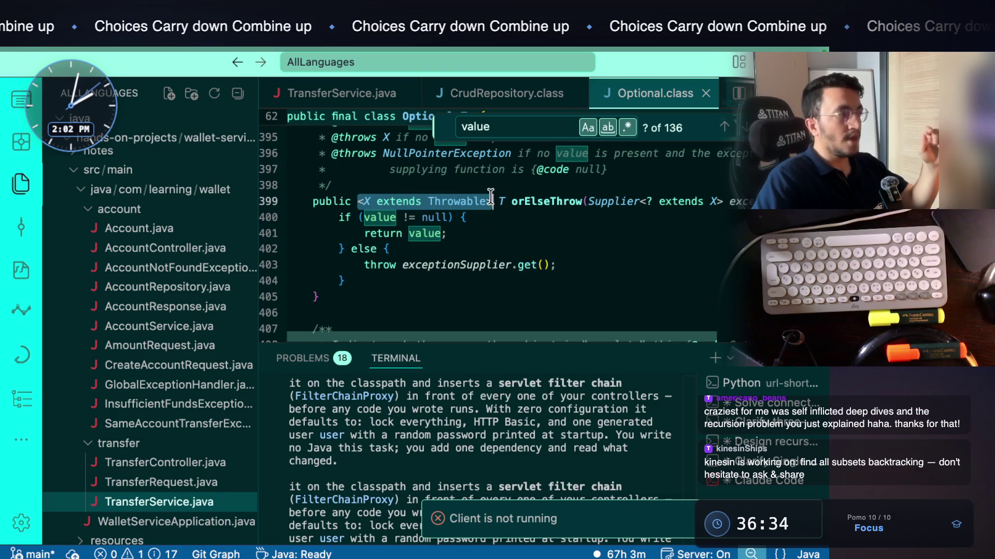
left_click(488, 217)
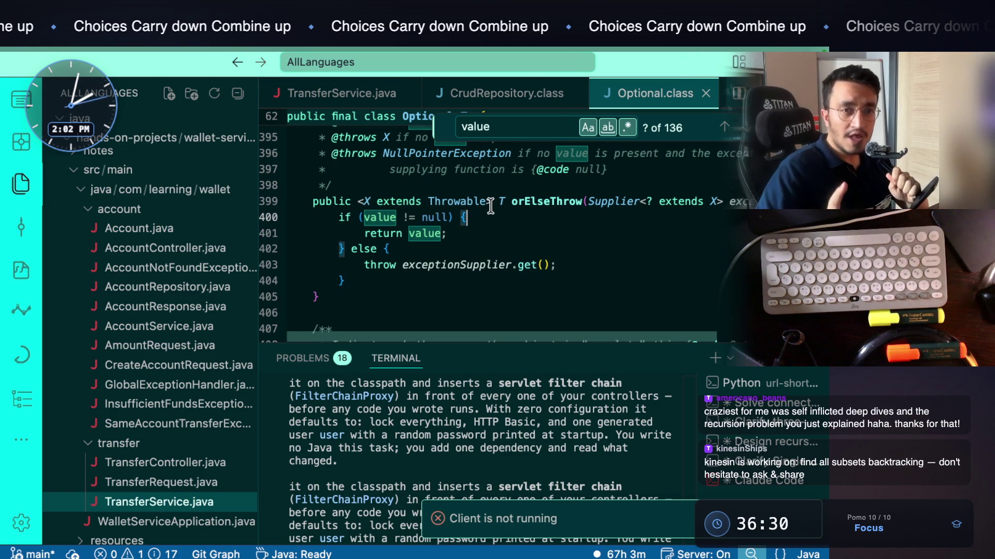
left_click_drag(492, 201, 367, 198)
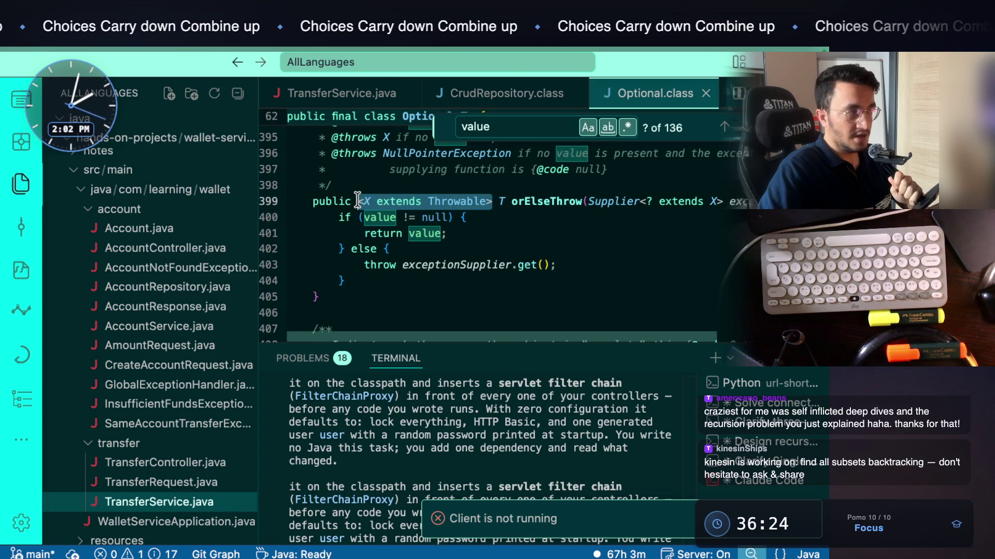
left_click(505, 202)
Paste the whole orElseThrow method, lines 399–405, into the Claude Code prompt and start dictating
mouse_move(336, 294)
left_mouse_down()
mouse_move(332, 248)
mouse_move(307, 202)
left_mouse_up()
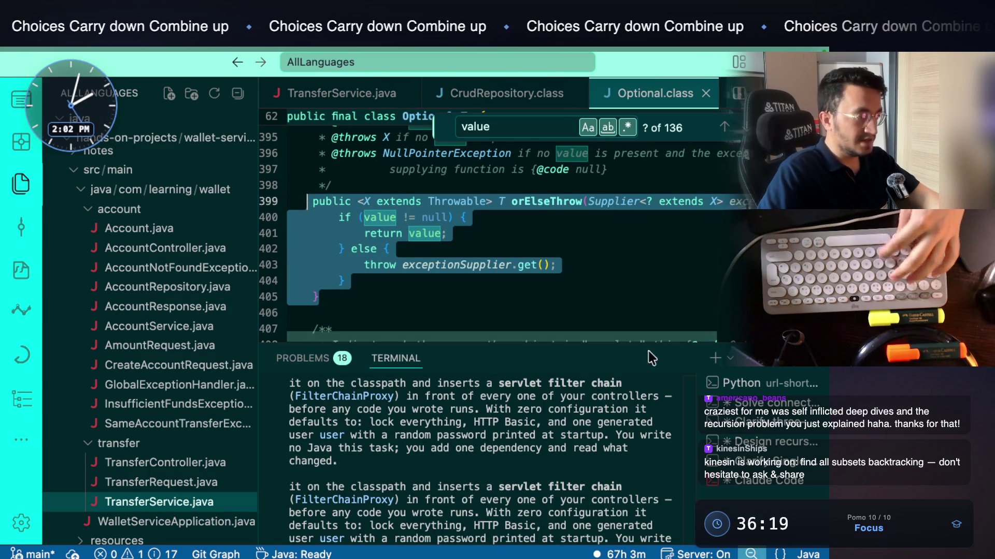
key("super+c")
left_click(606, 446)
key("super+v")
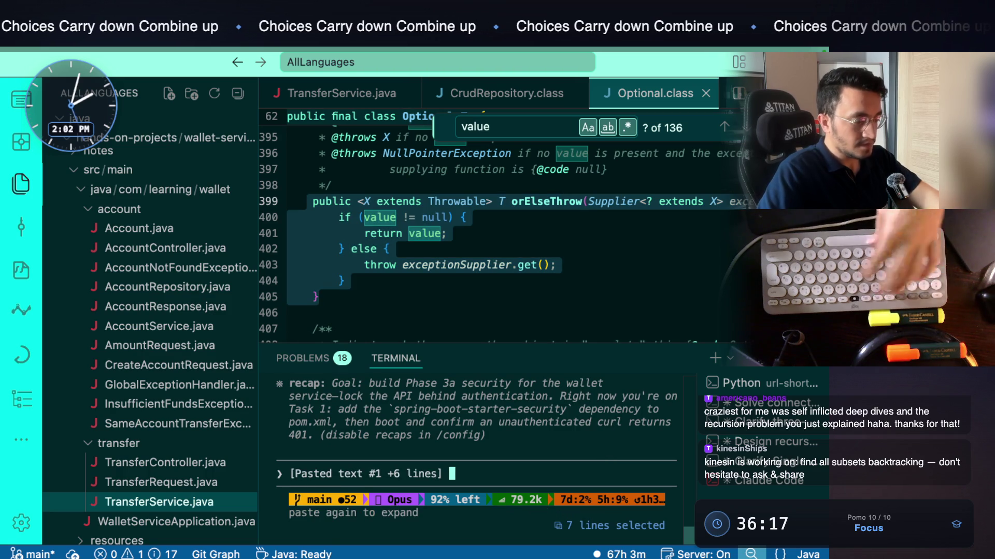
key("fn")
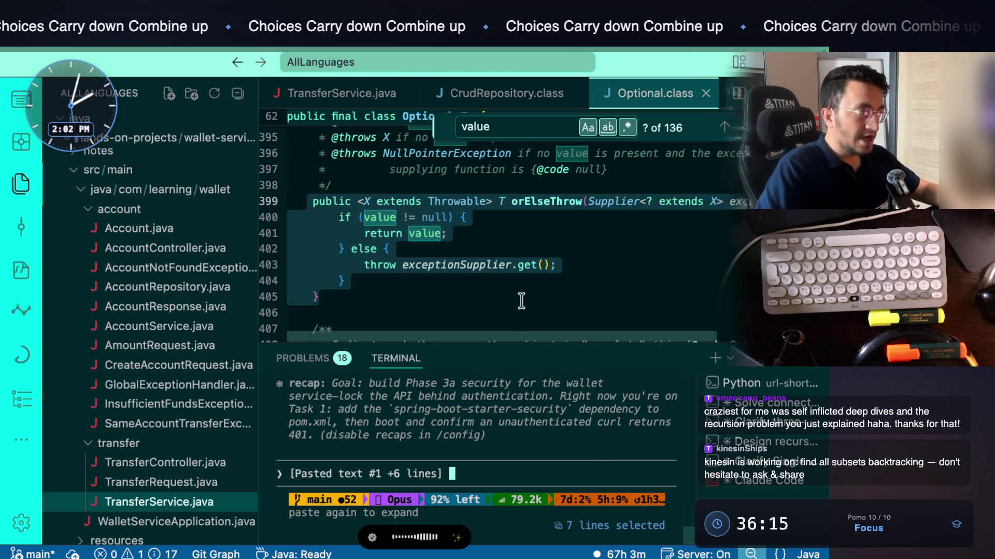
Highlight the method name, Throwable bound and T return type while dictating, then refocus the prompt
left_click(521, 300)
double_click(535, 202)
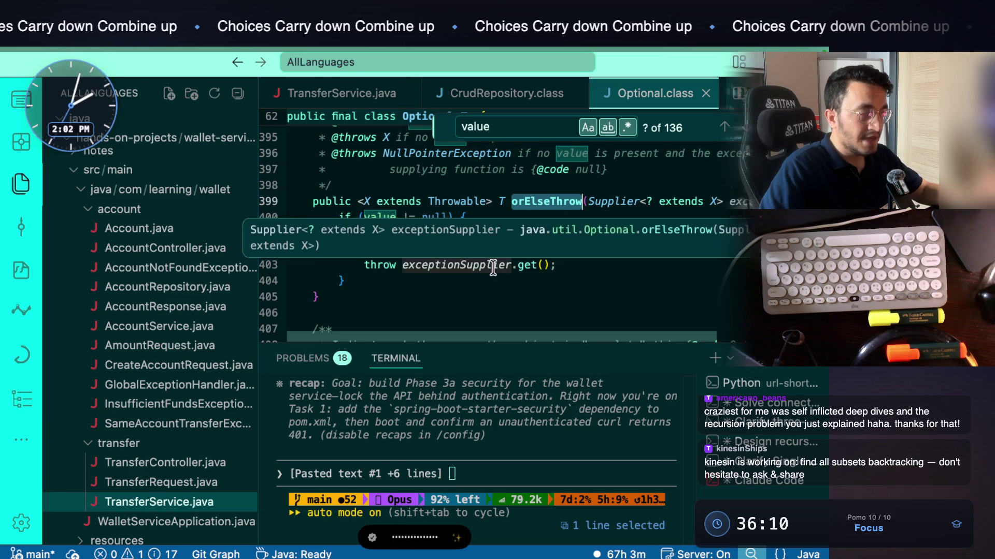
left_click_drag(495, 202, 344, 200)
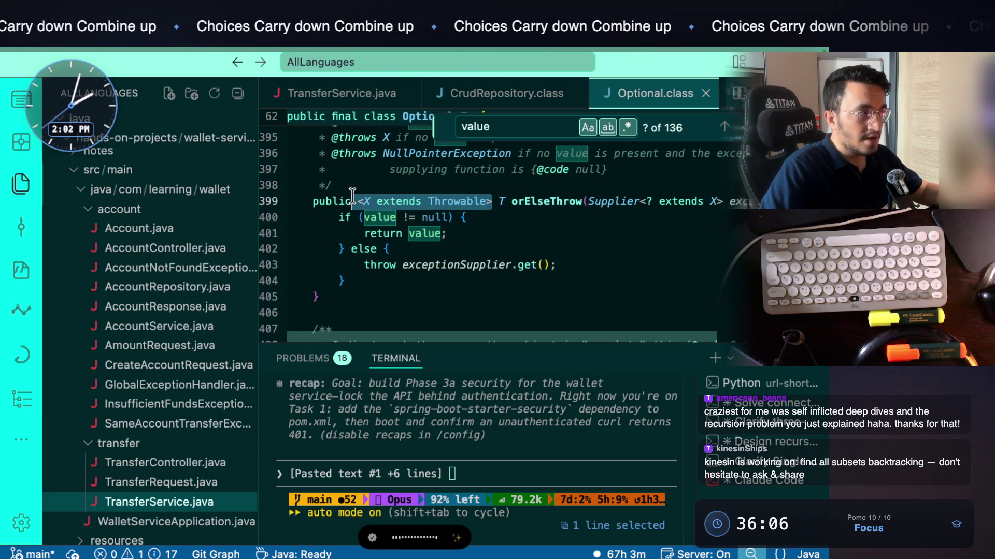
left_click(454, 201)
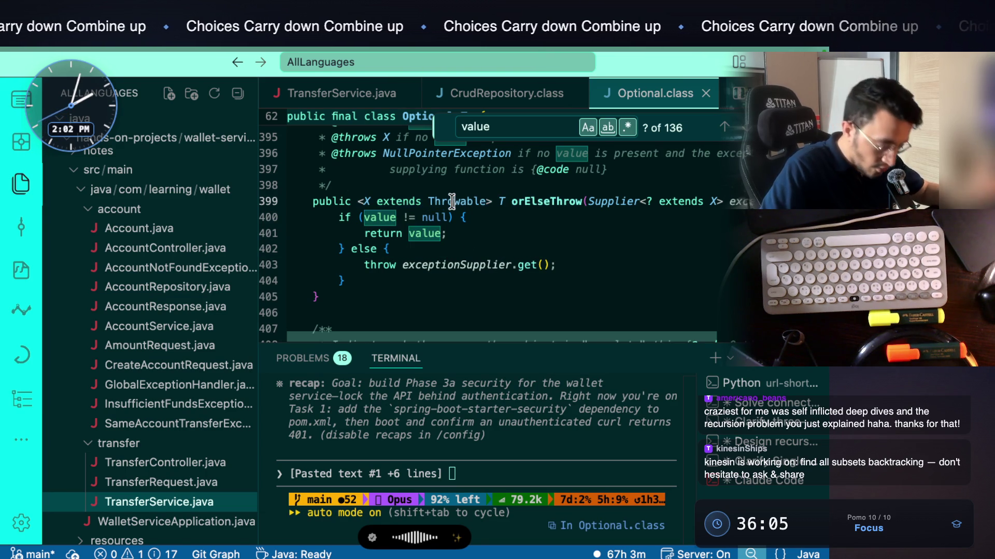
double_click(501, 201)
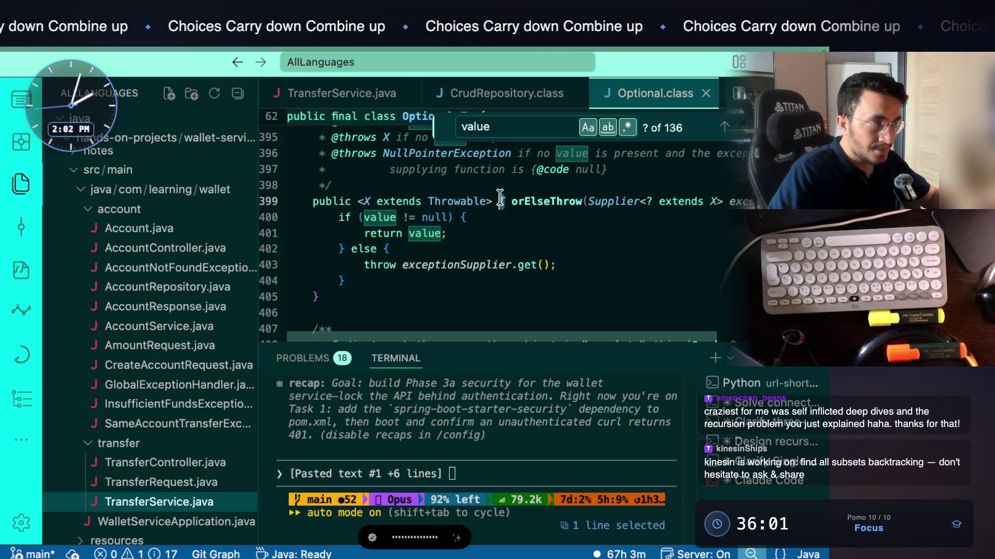
left_click(502, 227)
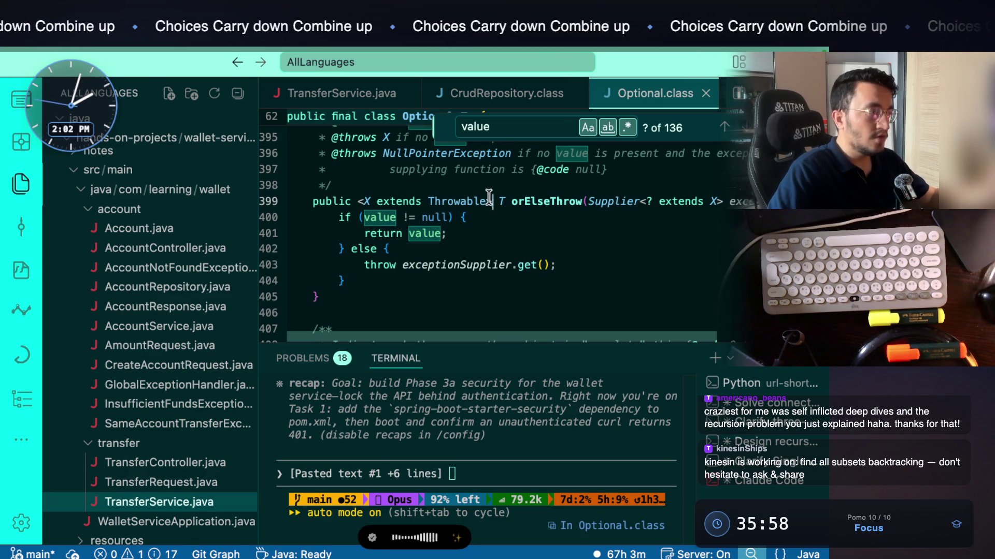
left_click_drag(491, 201, 455, 201)
left_click(497, 227)
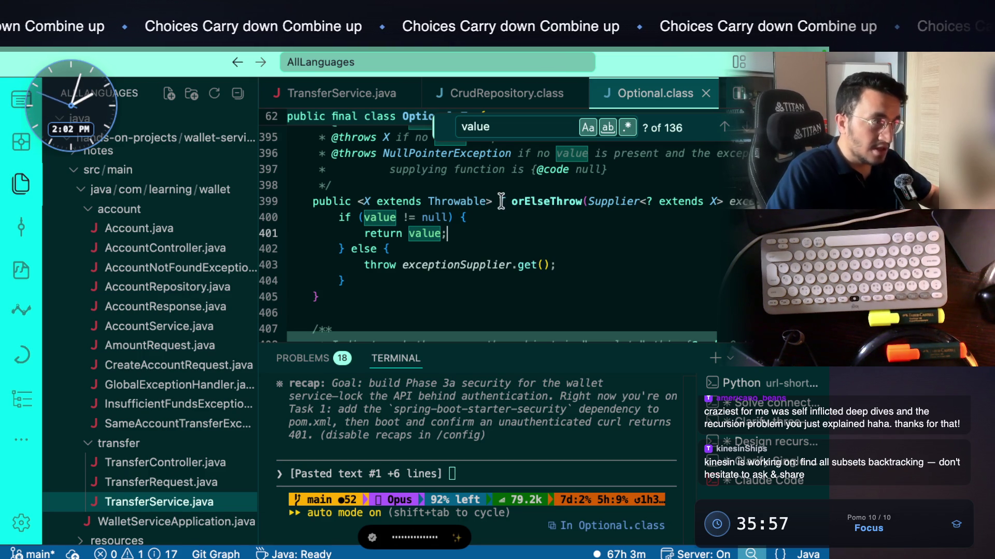
left_click_drag(503, 201, 364, 202)
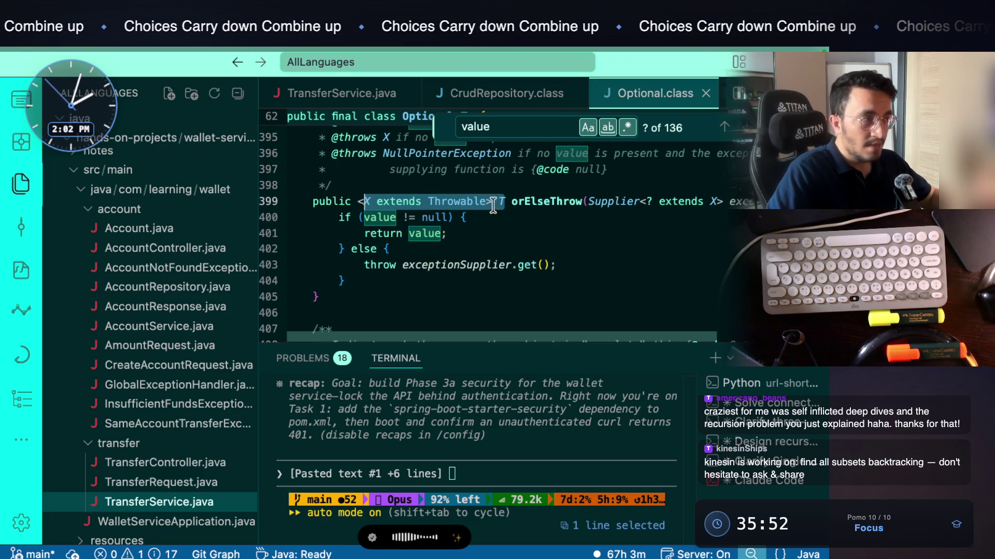
double_click(532, 203)
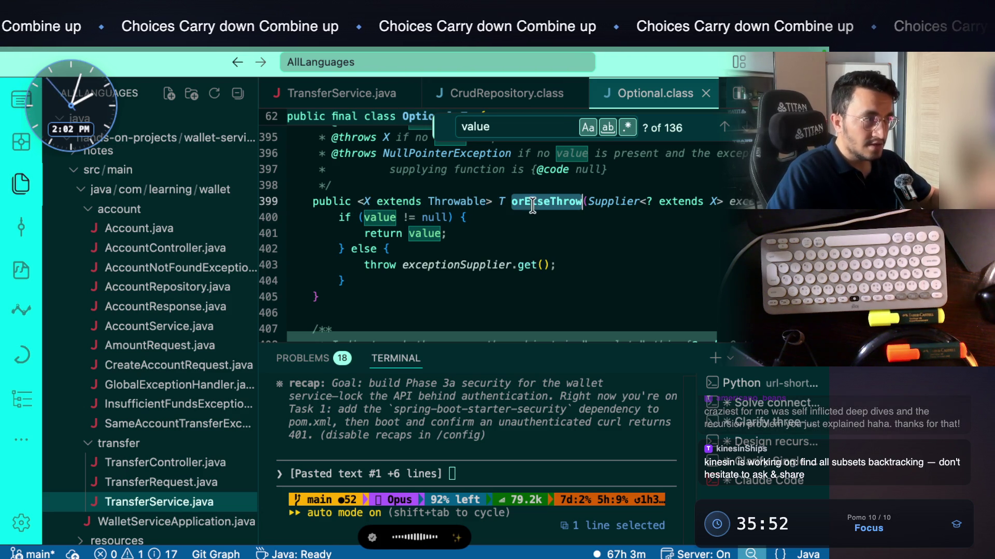
left_click(511, 472)
Submit the dictated question about orElseThrow returning two types to Claude Code
key("super")
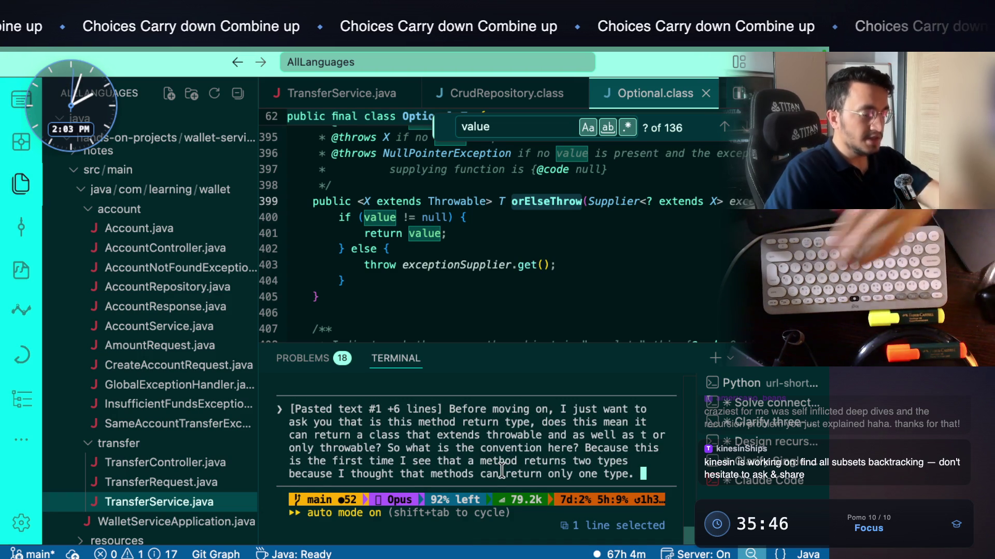
key("Return")
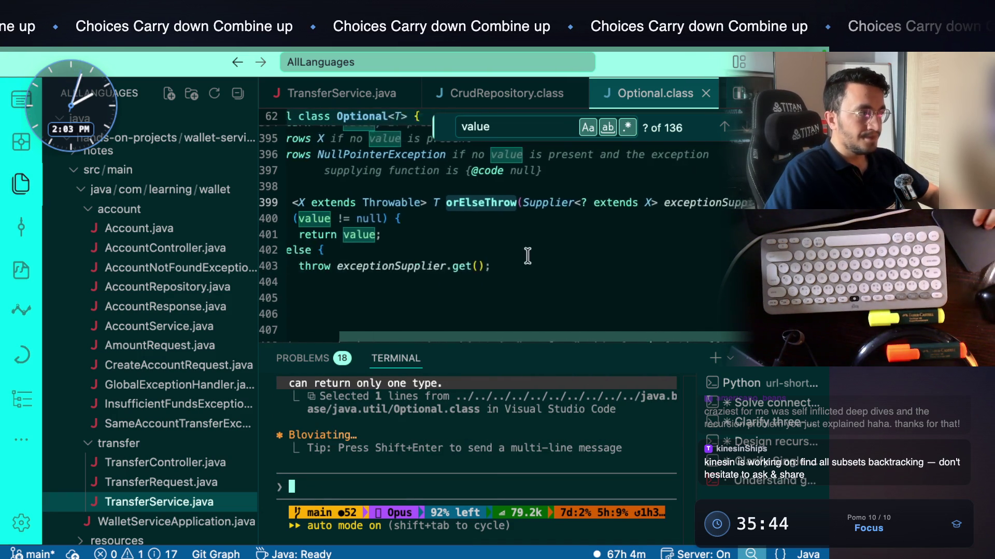
double_click(542, 202)
left_click_drag(505, 203, 362, 201)
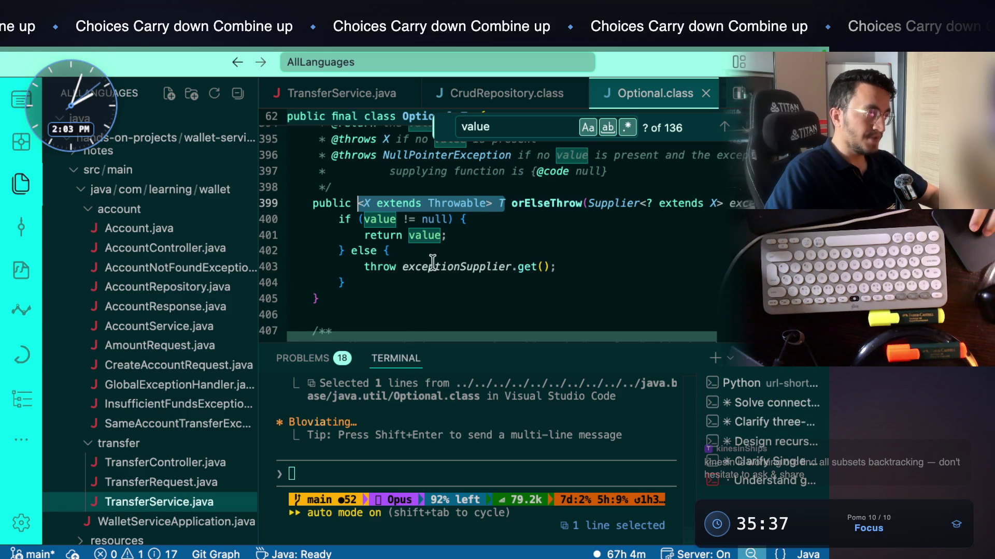
Select the return value statement on line 401 and close the value search
left_click(451, 237)
left_click_drag(450, 238, 369, 236)
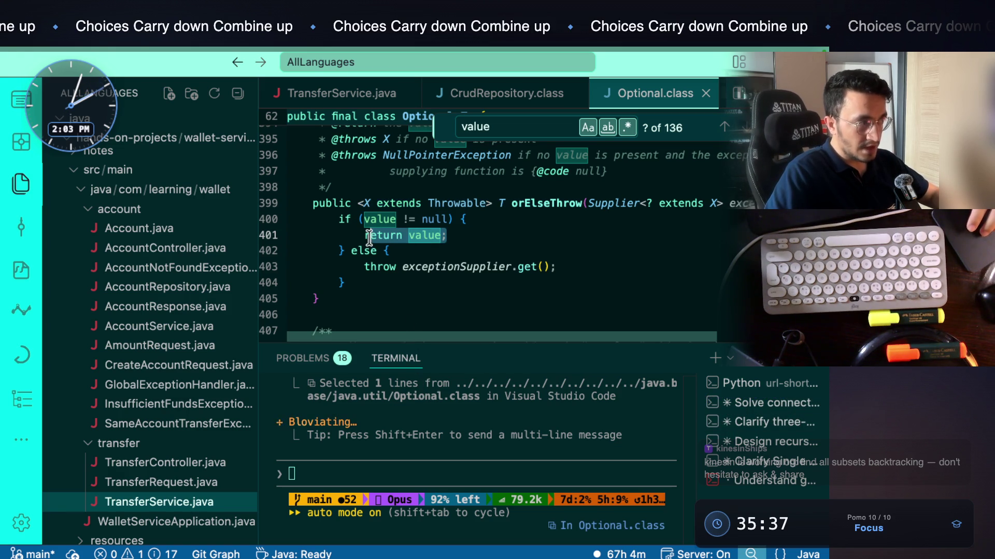
double_click(411, 236)
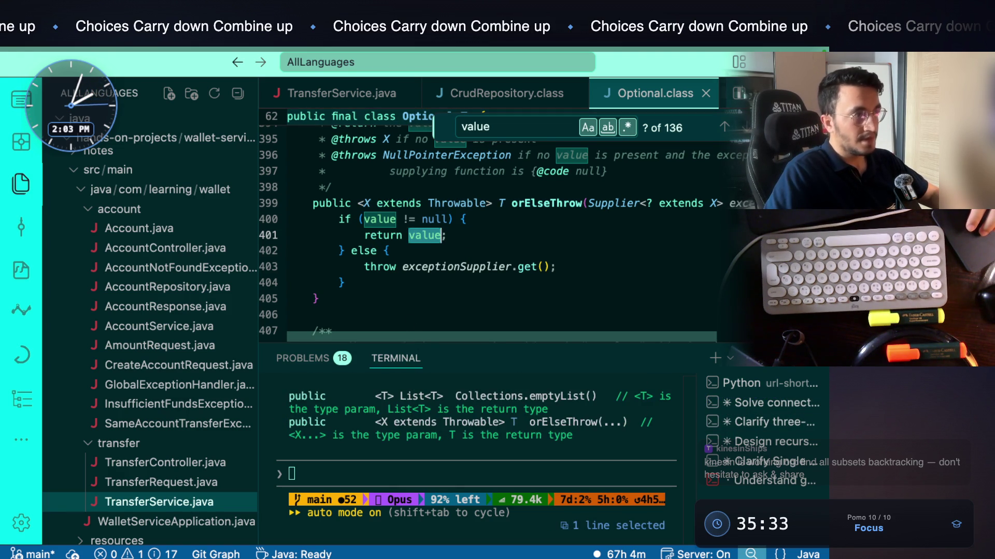
key("Escape")
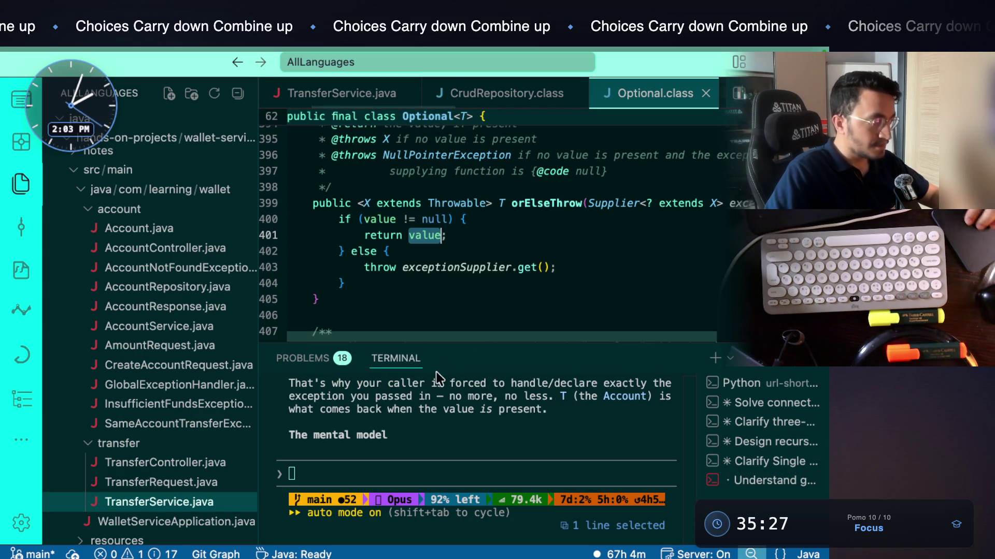
Scroll back to the start of Claude's reply and highlight its 'returns exactly one' statement
scroll(454, 436, "up", 10)
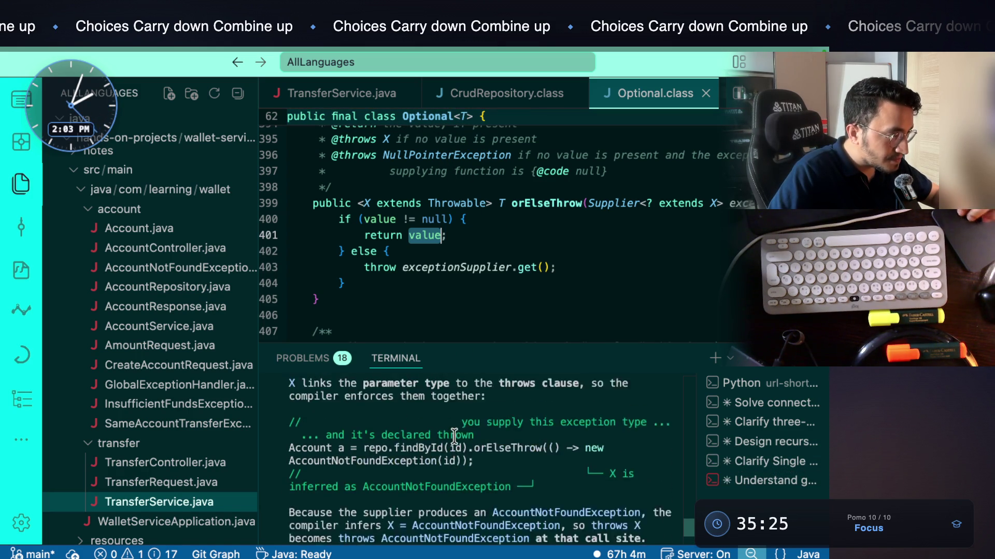
scroll(454, 436, "up", 10)
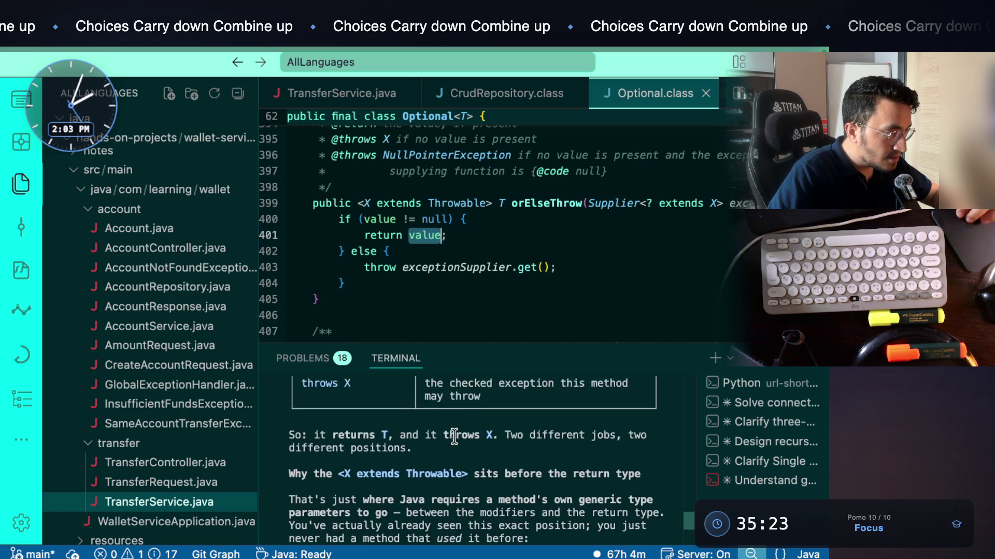
scroll(453, 436, "up", 10)
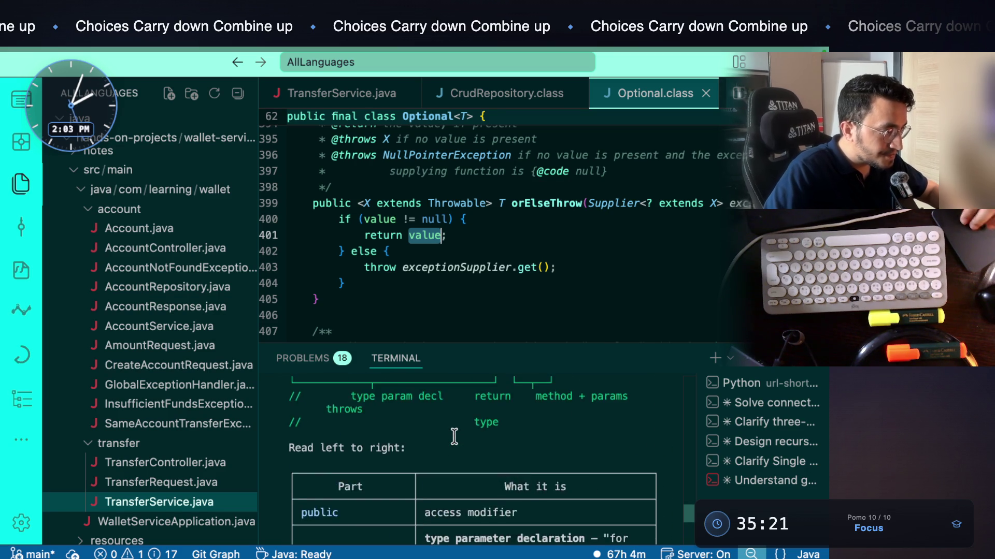
scroll(454, 437, "up", 2)
left_click_drag(344, 487, 615, 487)
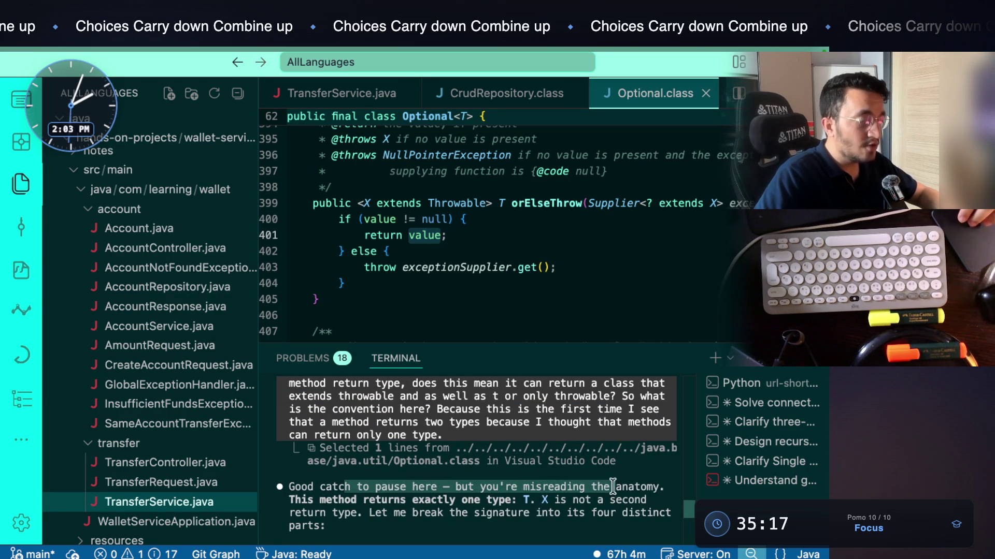
scroll(466, 487, "down", 1)
left_click_drag(364, 461, 481, 459)
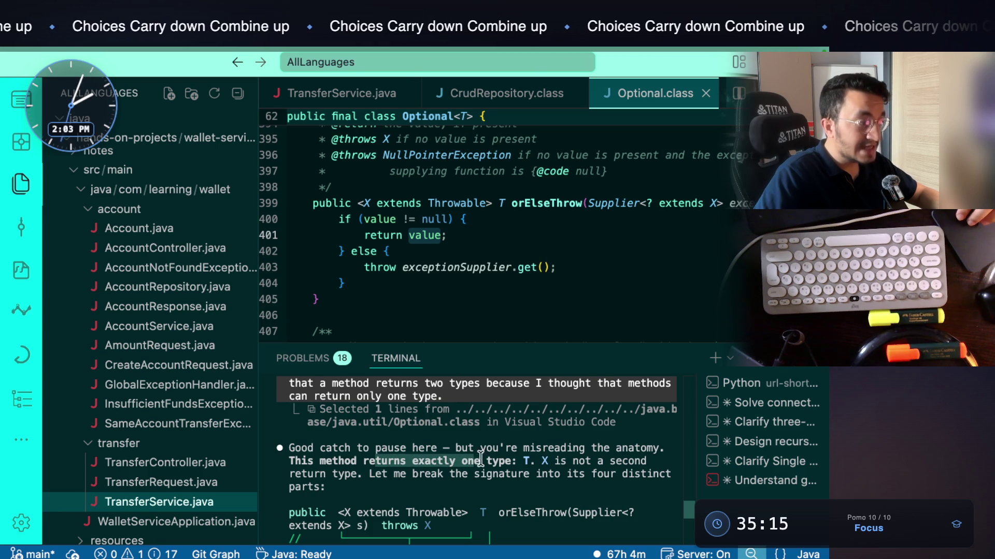
left_click(525, 461)
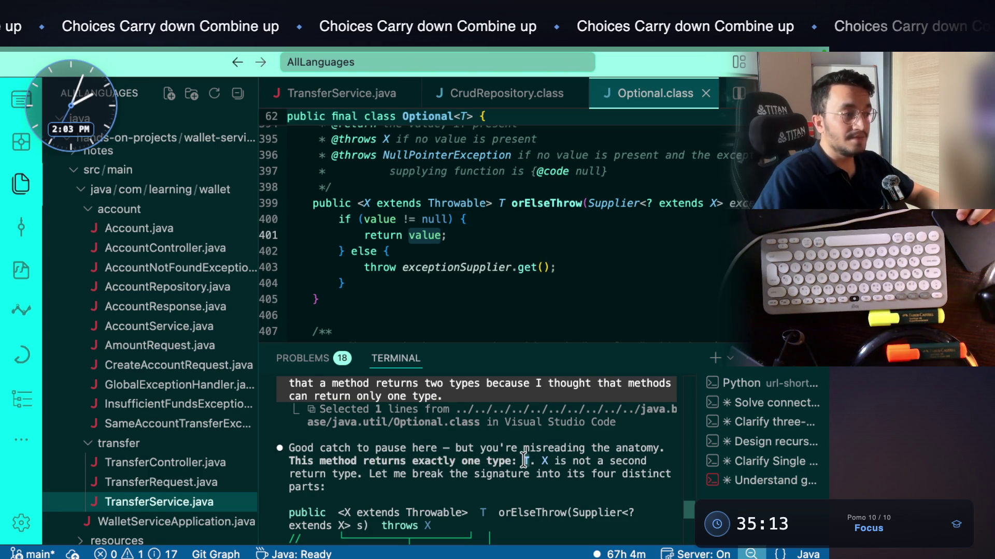
Highlight the four-part breakdown of <X extends Throwable>, then hide the Explorer sidebar with Cmd+B
mouse_move(539, 461)
left_mouse_down()
mouse_move(625, 461)
mouse_move(611, 461)
left_mouse_up()
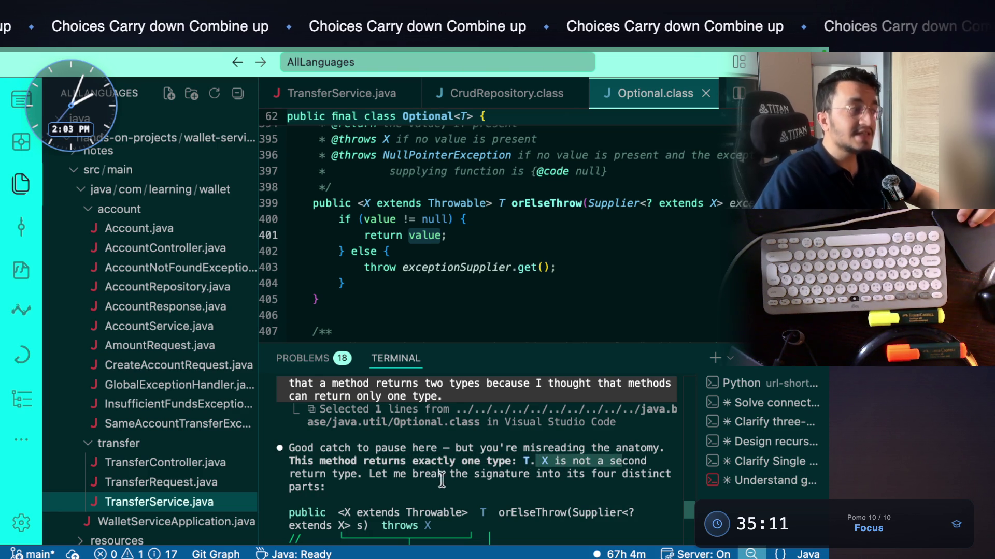
left_click_drag(371, 475, 642, 474)
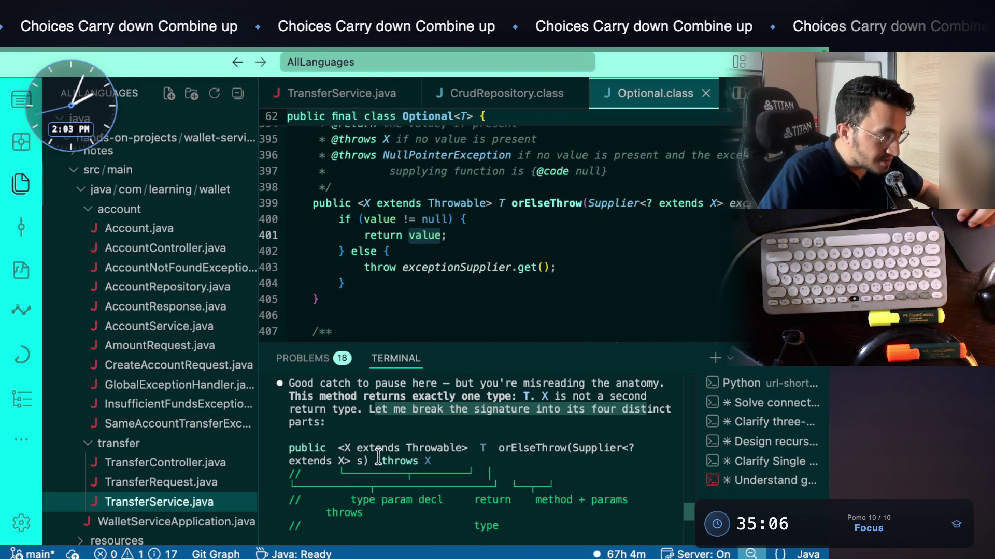
left_click_drag(339, 448, 454, 449)
left_click_drag(346, 500, 407, 501)
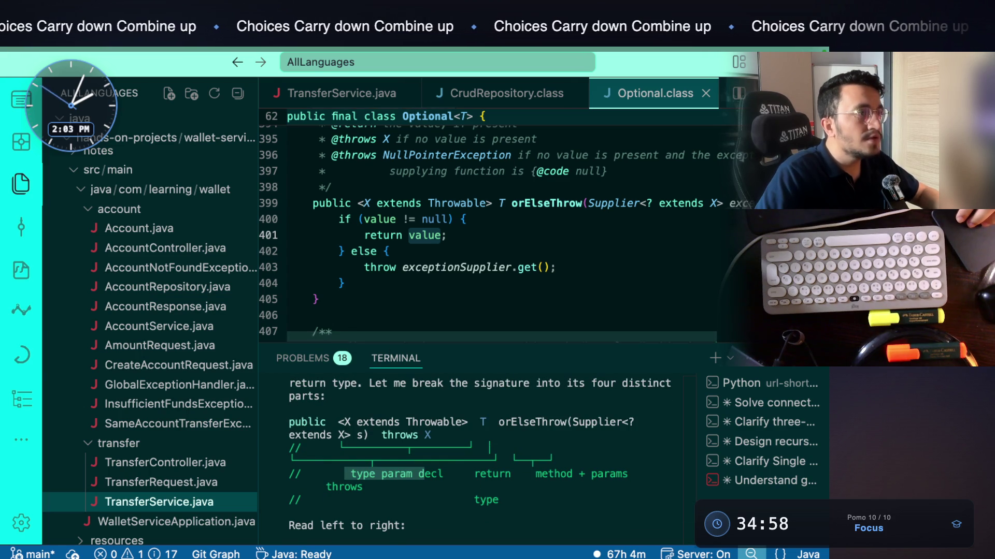
key("super+b")
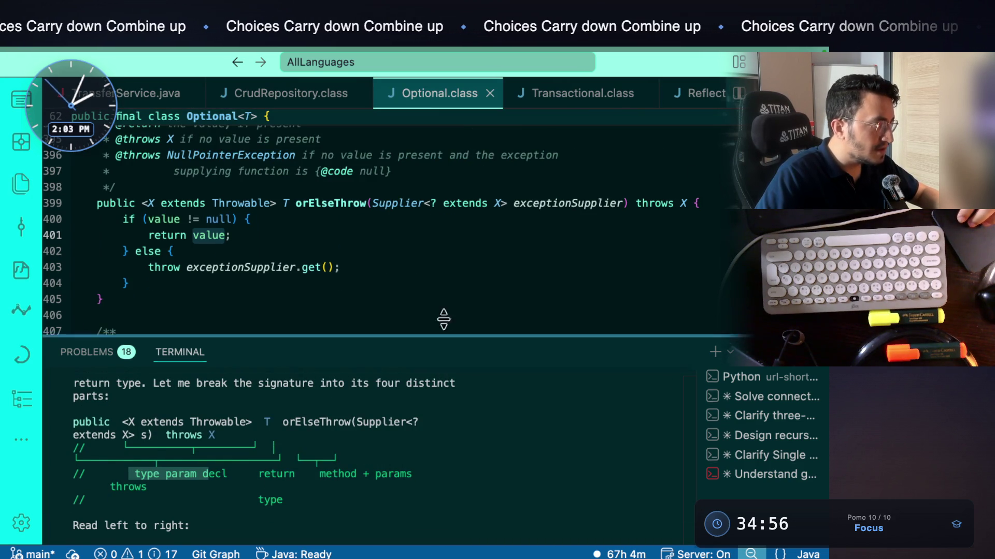
Enlarge the terminal and mark the type parameter row: generic type X, subtype of Throwable
left_click_drag(442, 342, 460, 181)
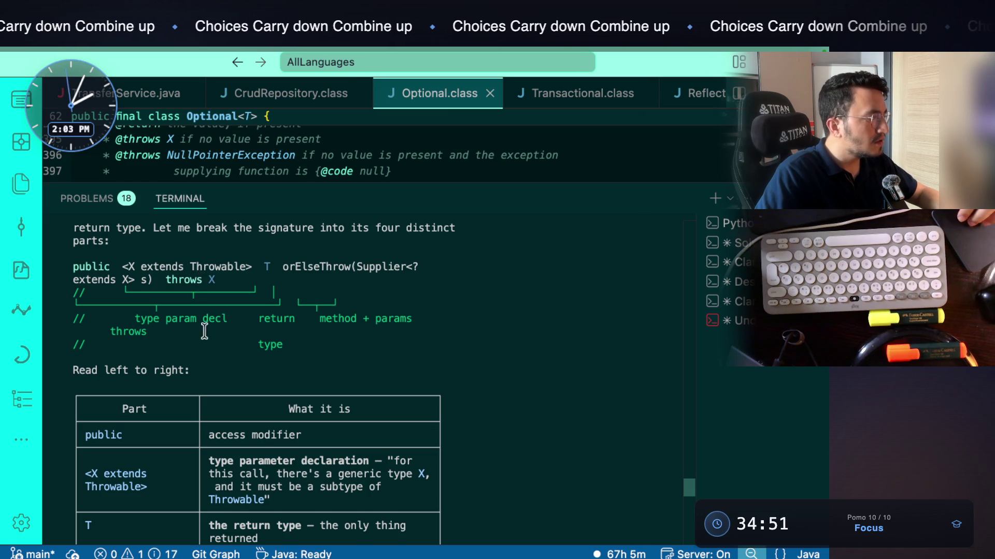
scroll(204, 331, "down", 2)
left_click_drag(202, 369, 299, 373)
left_click_drag(203, 397, 367, 392)
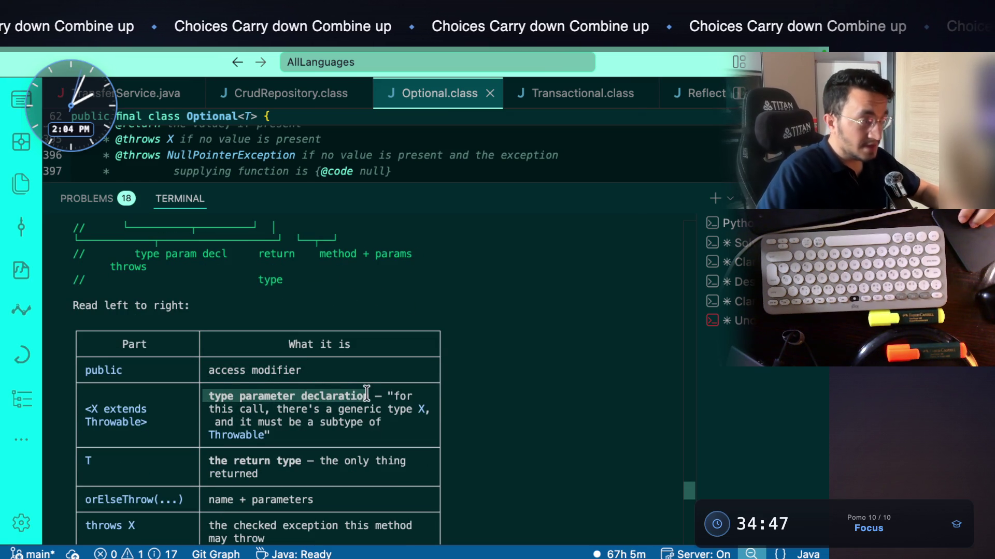
left_click_drag(276, 409, 406, 412)
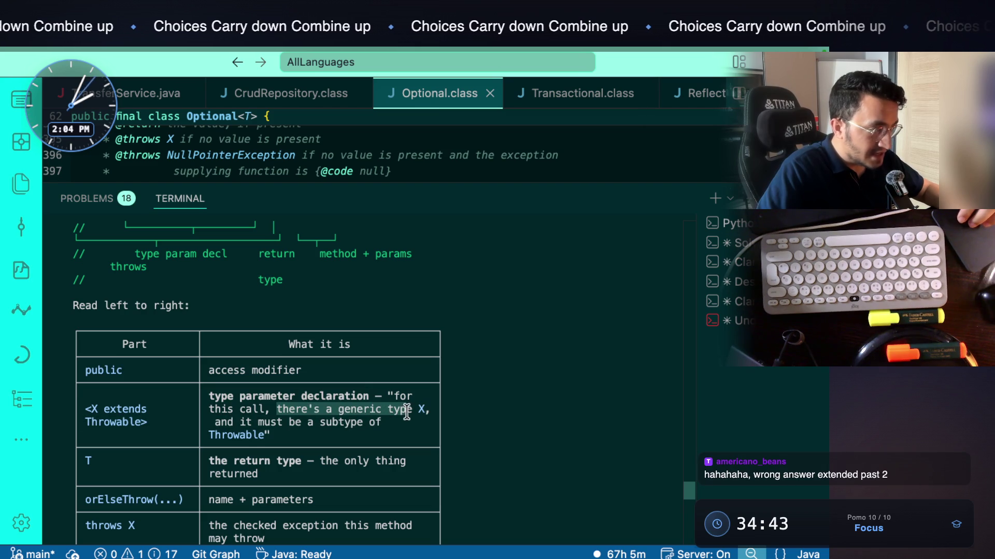
left_click_drag(302, 423, 350, 425)
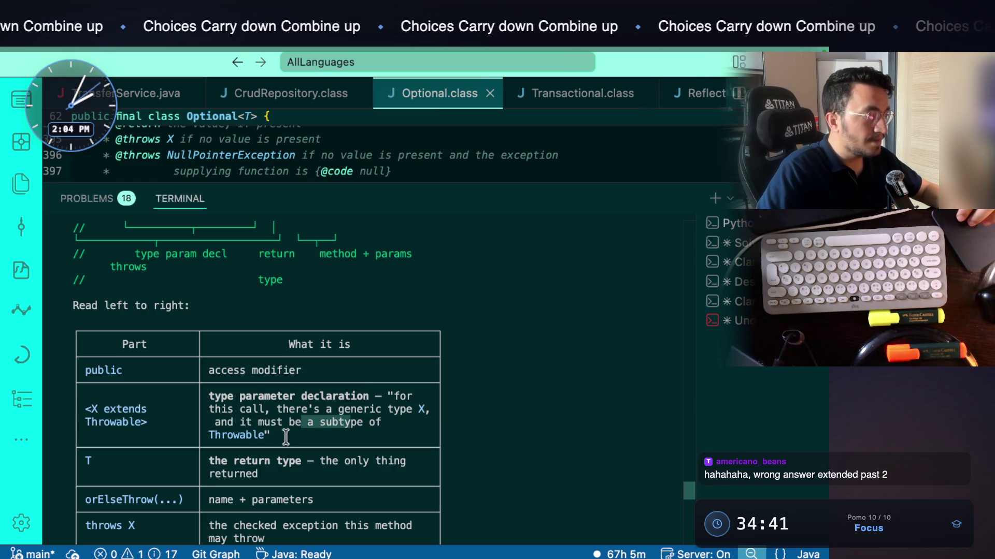
left_click_drag(280, 412, 342, 418)
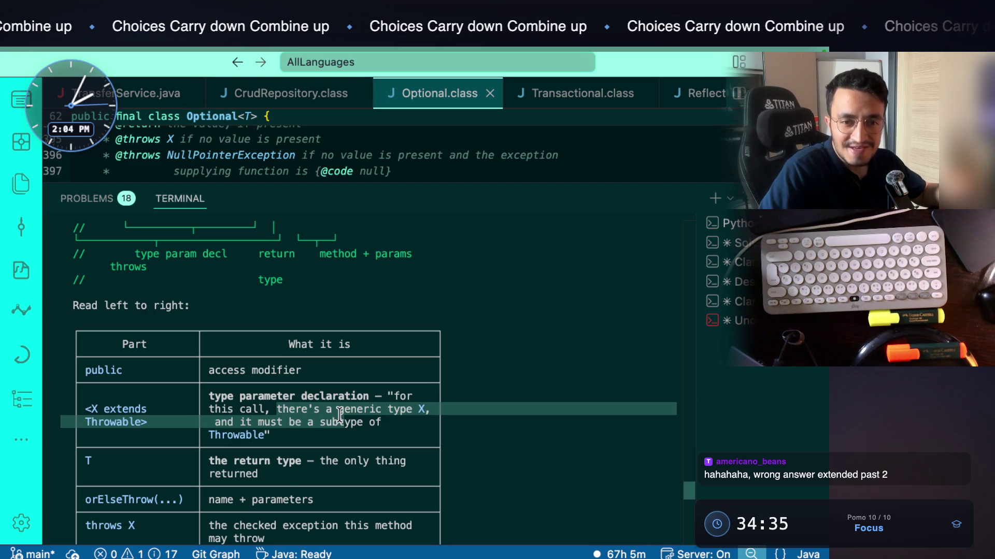
left_click(311, 424)
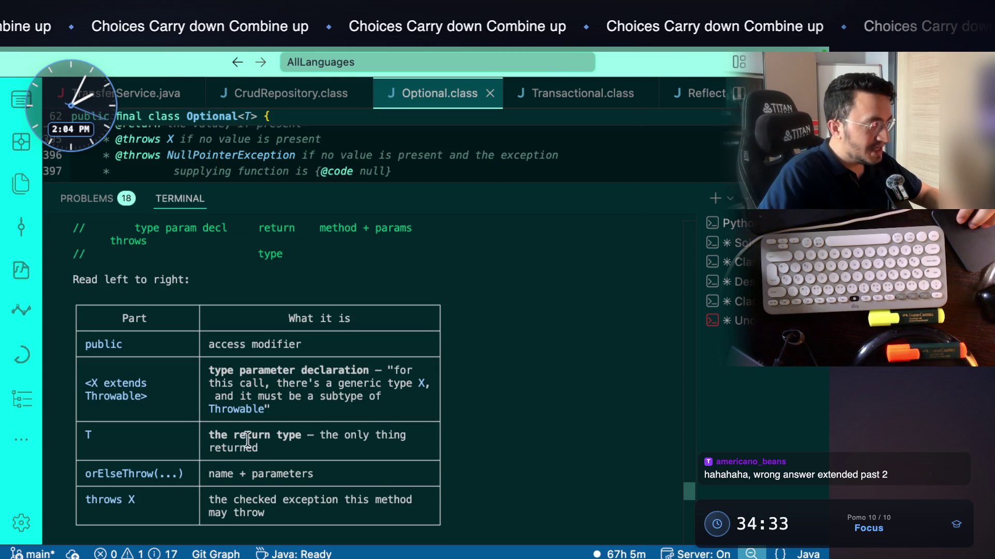
Mark the return T, orElseThrow(...) name + parameters, and throws X checked-exception rows
left_click_drag(262, 440, 349, 447)
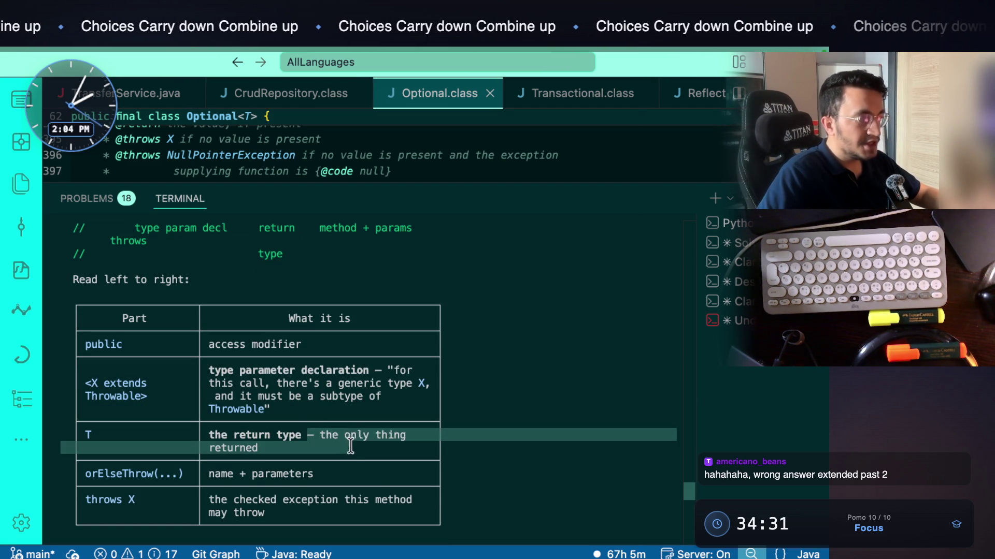
double_click(154, 473)
left_click_drag(203, 474, 293, 476)
left_click_drag(213, 500, 377, 504)
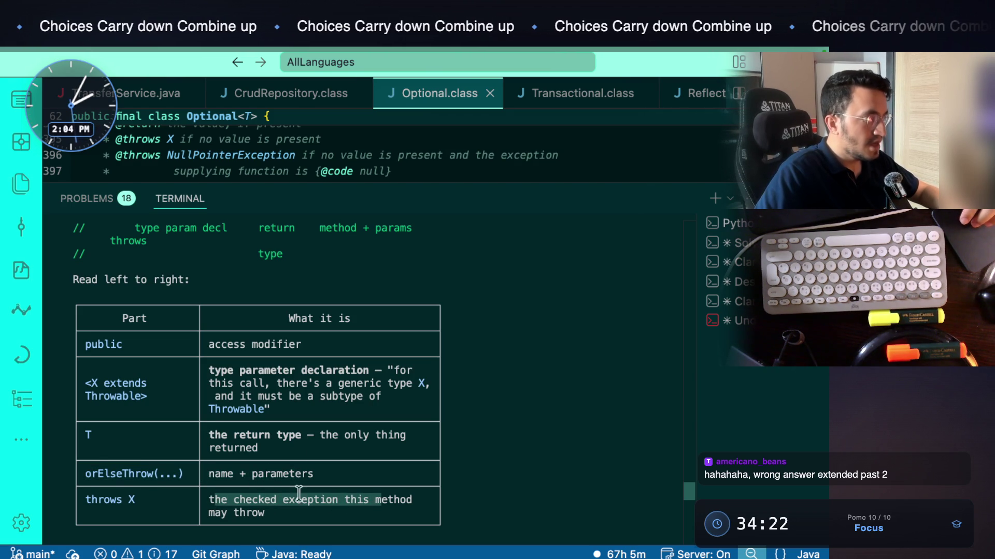
Shrink the terminal back and highlight extends Throwable> in the signature on line 399
scroll(315, 340, "up", 5)
left_click_drag(497, 179, 473, 404)
left_click_drag(276, 204, 161, 204)
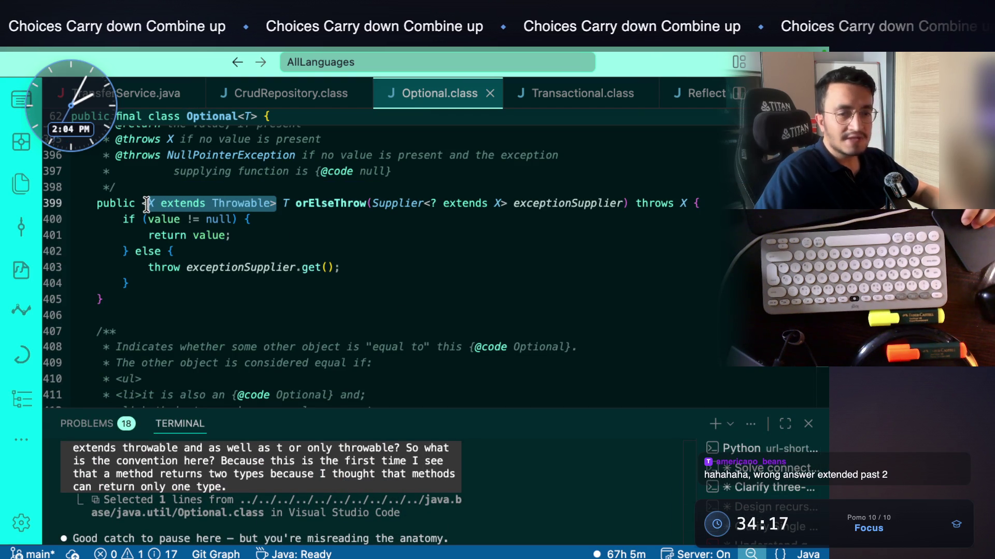
left_click(149, 203)
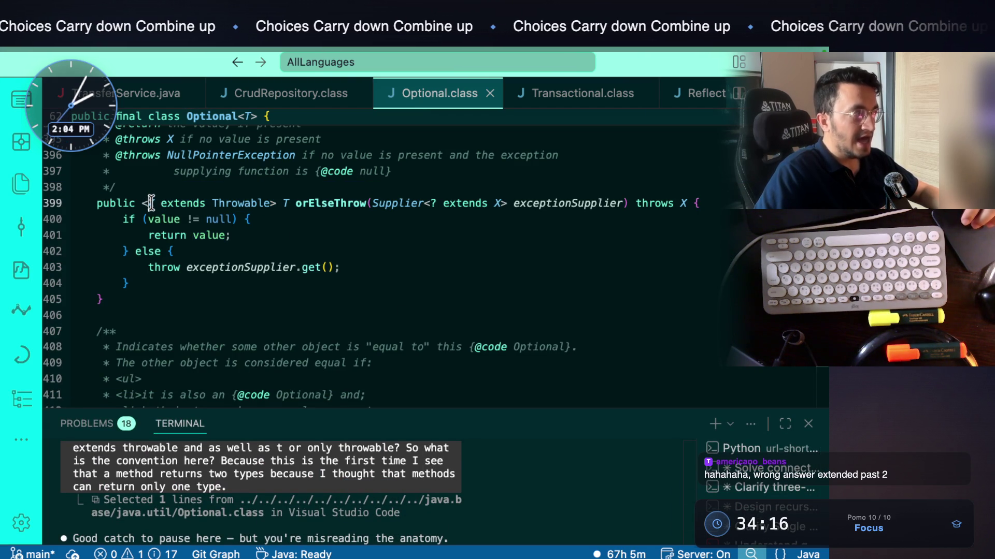
double_click(257, 199)
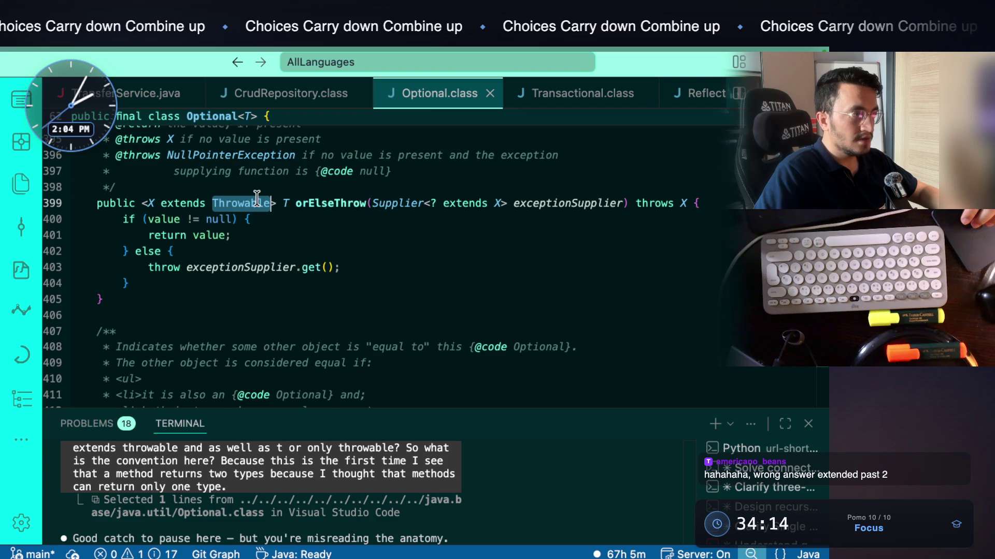
left_click_drag(123, 203, 257, 202)
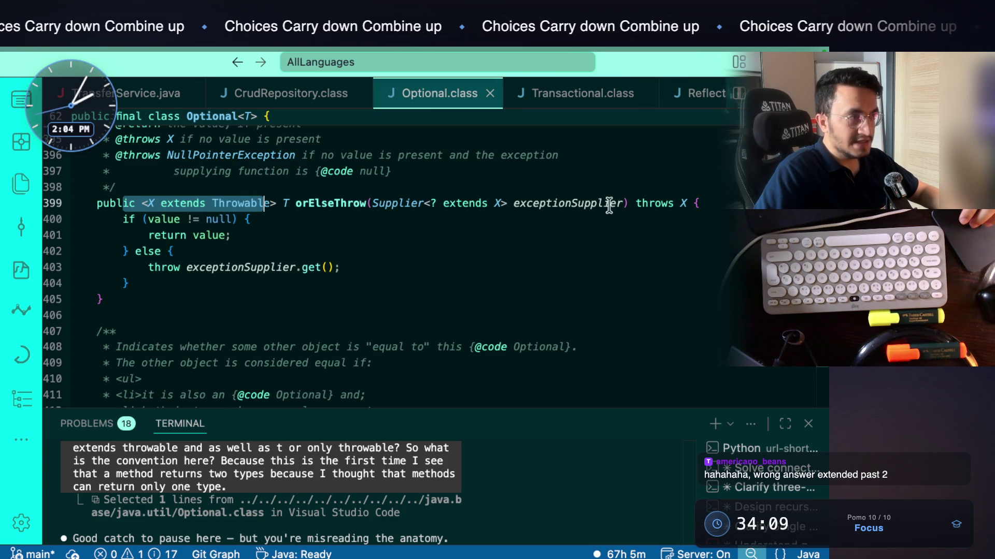
left_click(646, 197)
left_click_drag(691, 203, 630, 203)
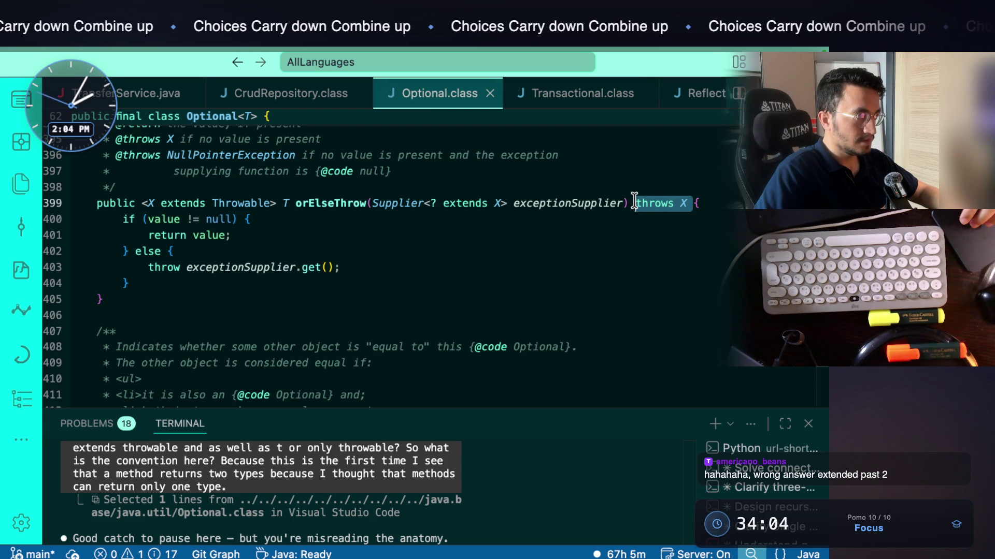
left_click_drag(184, 269, 334, 268)
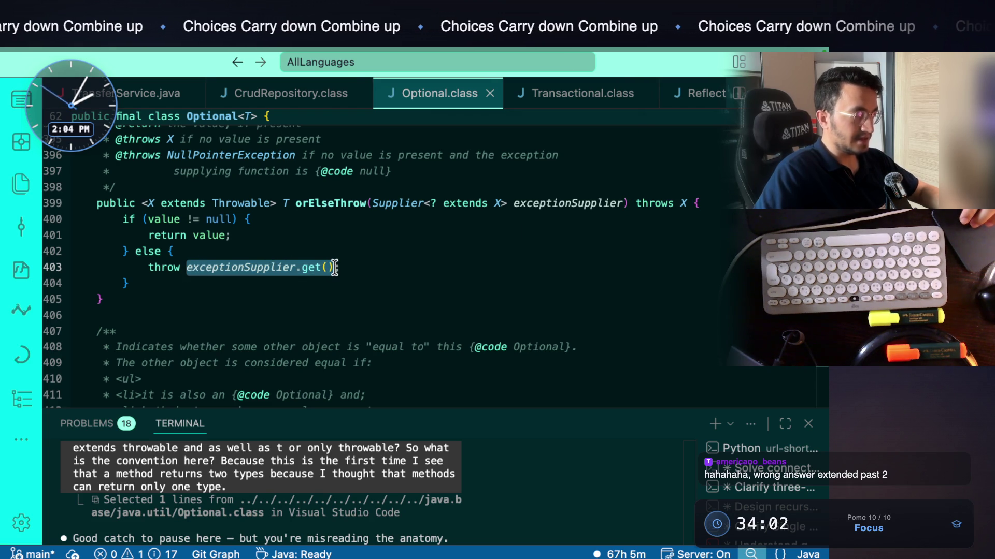
mouse_move(318, 268)
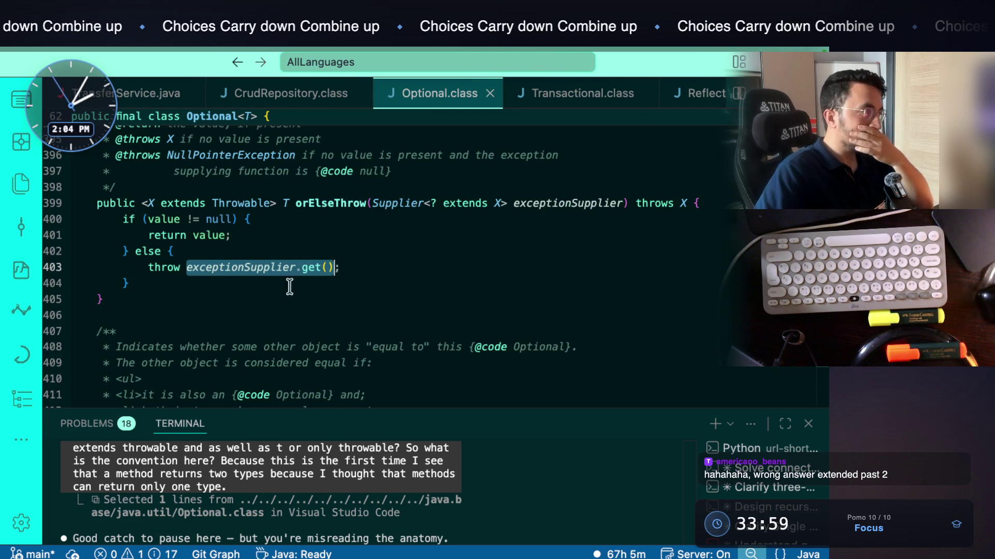
left_click(293, 329)
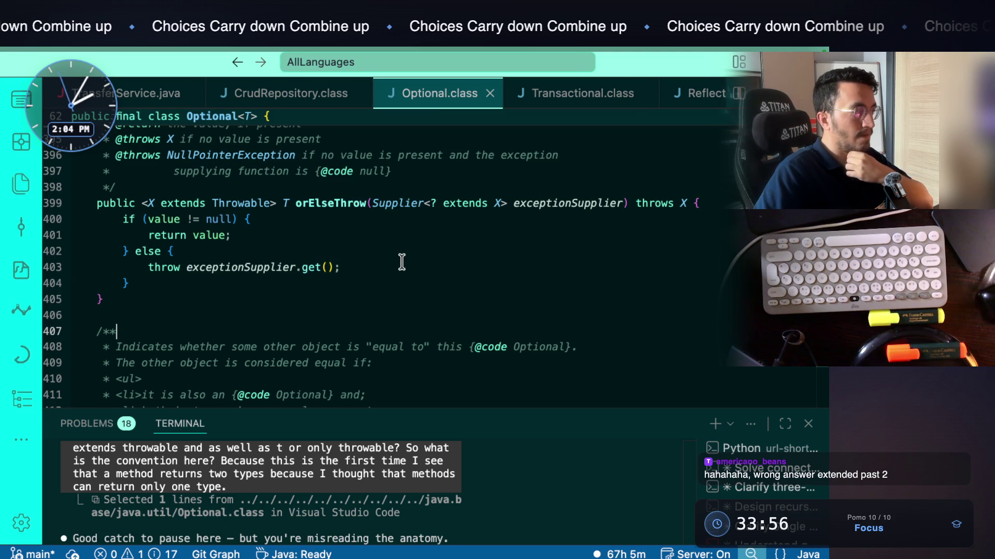
left_click_drag(340, 267, 148, 267)
left_click(501, 204)
left_click_drag(500, 203, 387, 203)
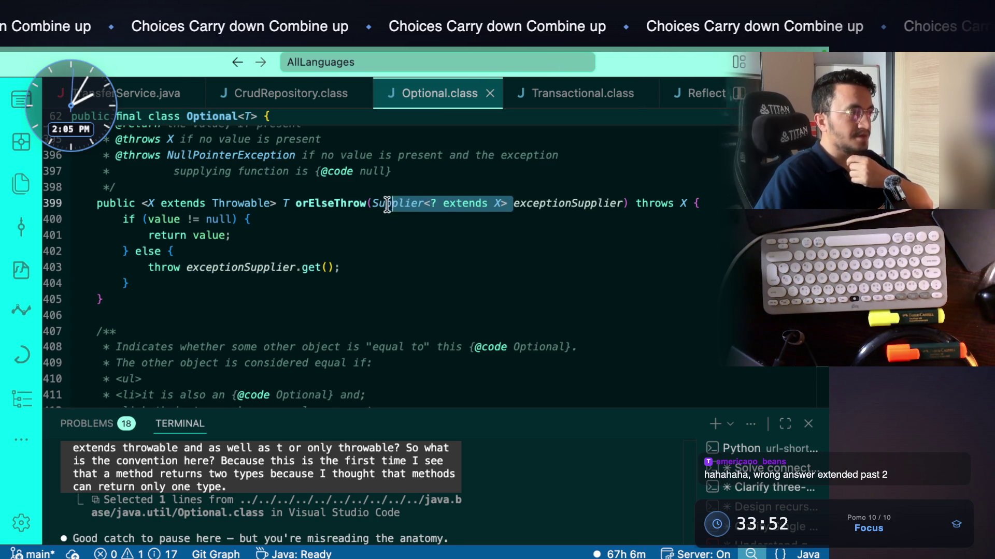
left_click(550, 202)
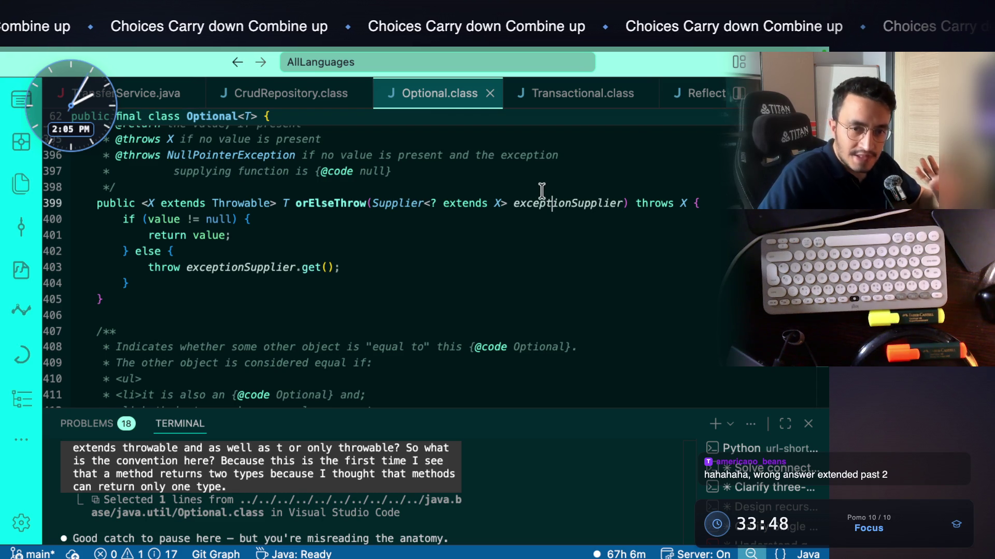
left_click(556, 202)
double_click(556, 202)
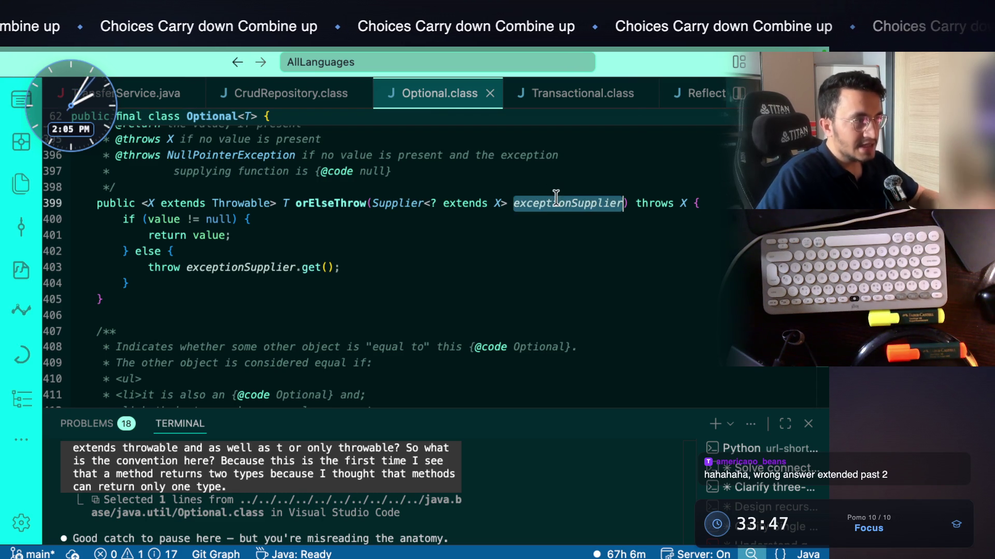
left_click(450, 203)
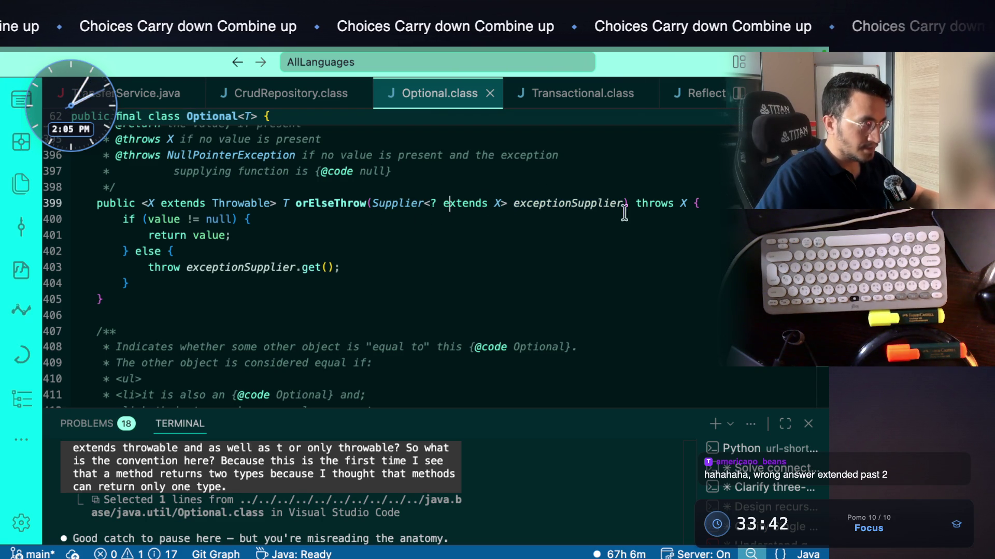
left_click_drag(283, 202, 156, 203)
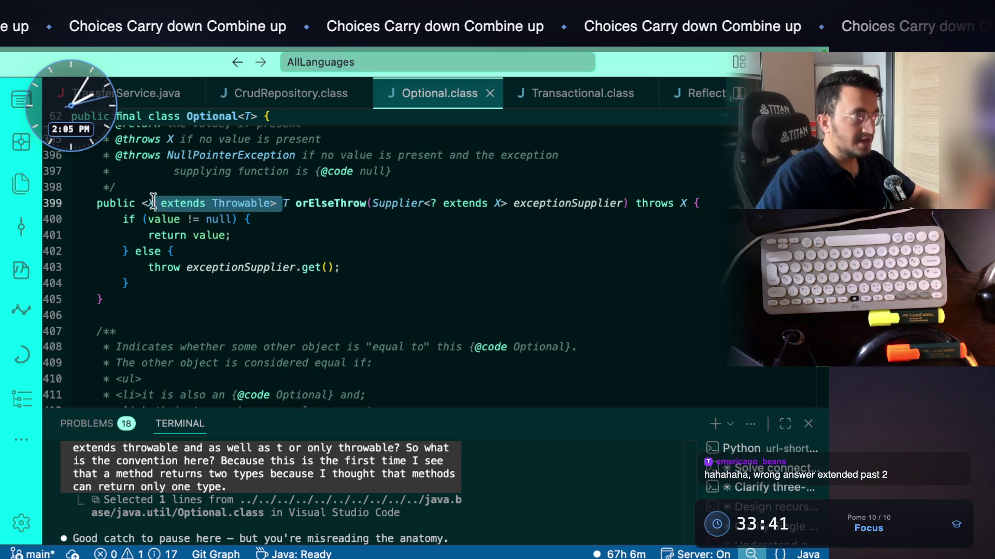
left_click(283, 238)
double_click(286, 203)
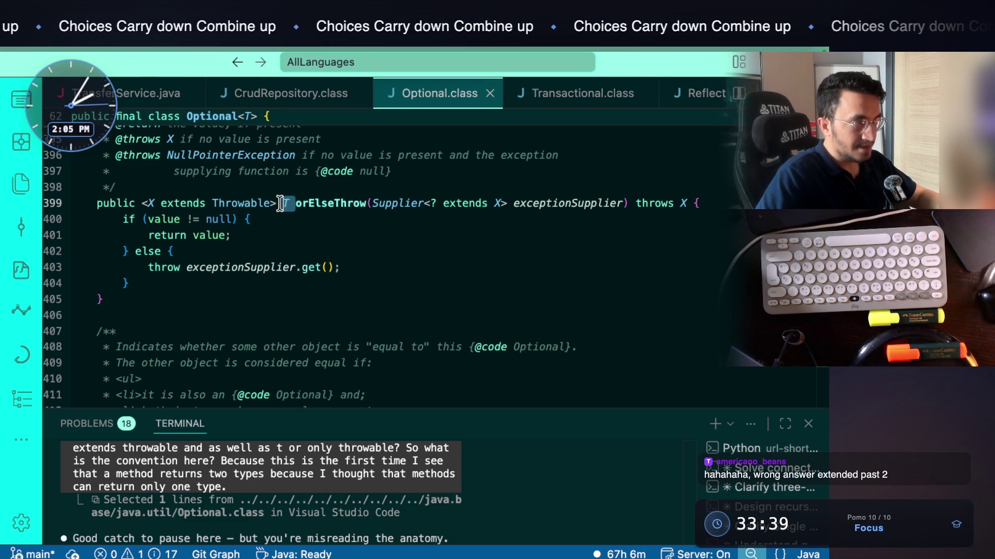
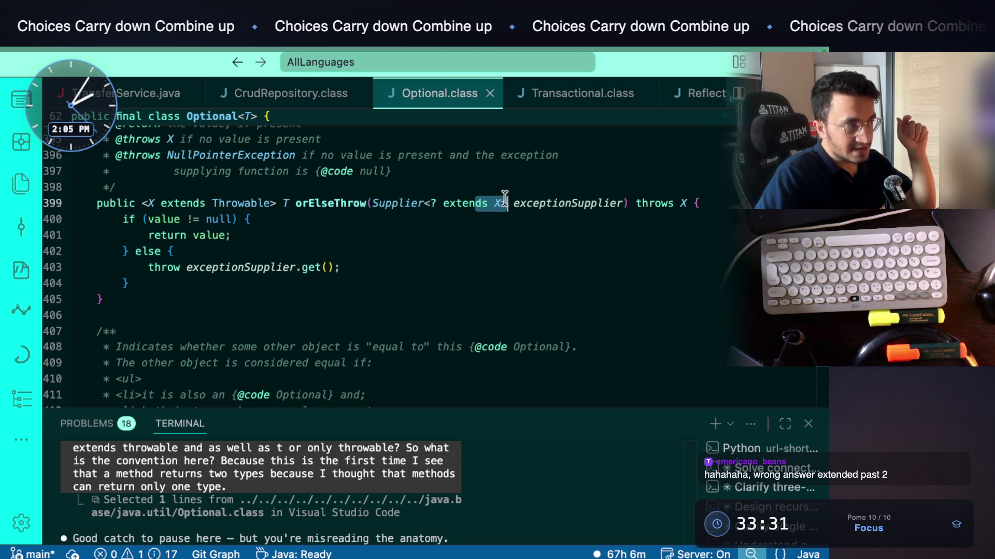
From the fromAcc lookup on line 45 of TransferService.java, jump to findById in CrudRepository.class
double_click(580, 205)
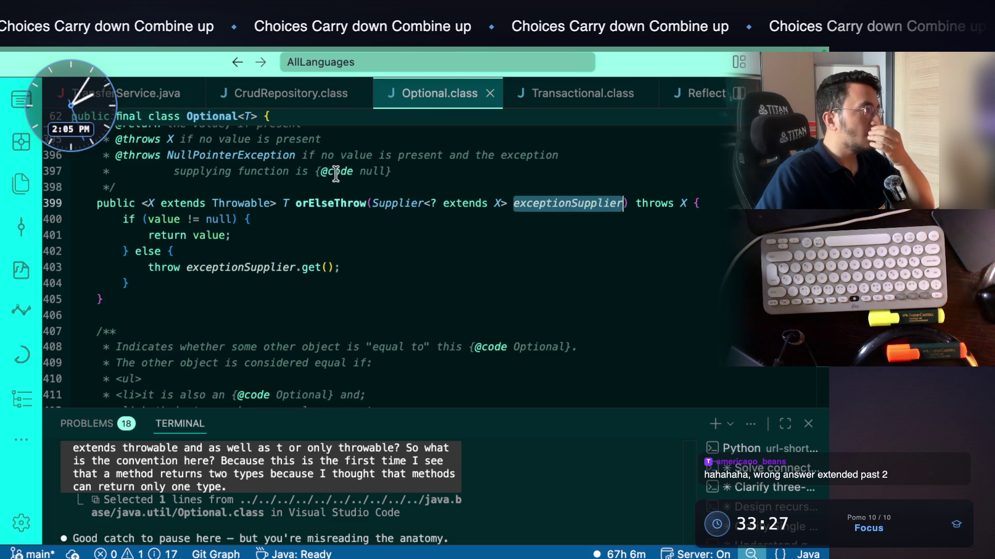
left_click(21, 184)
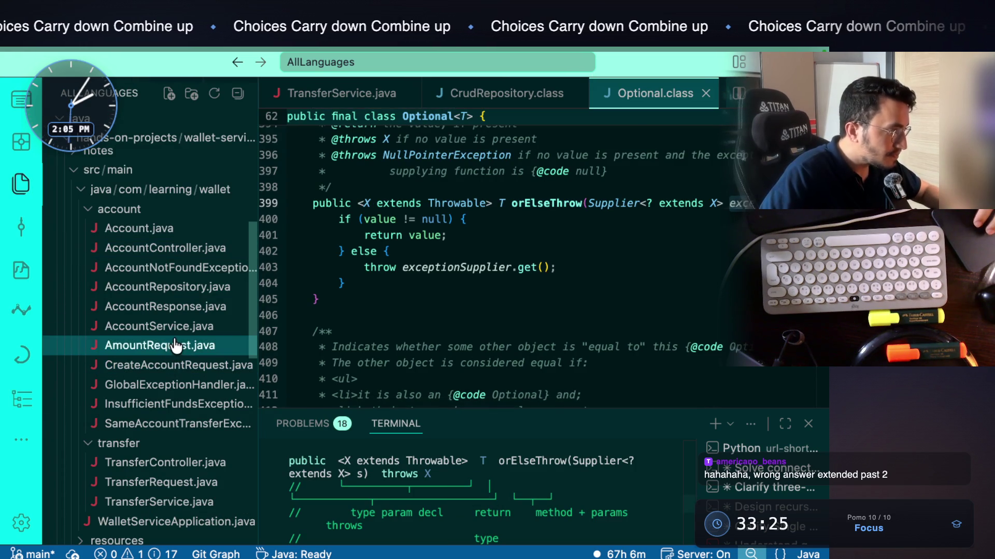
key("ctrl+minus")
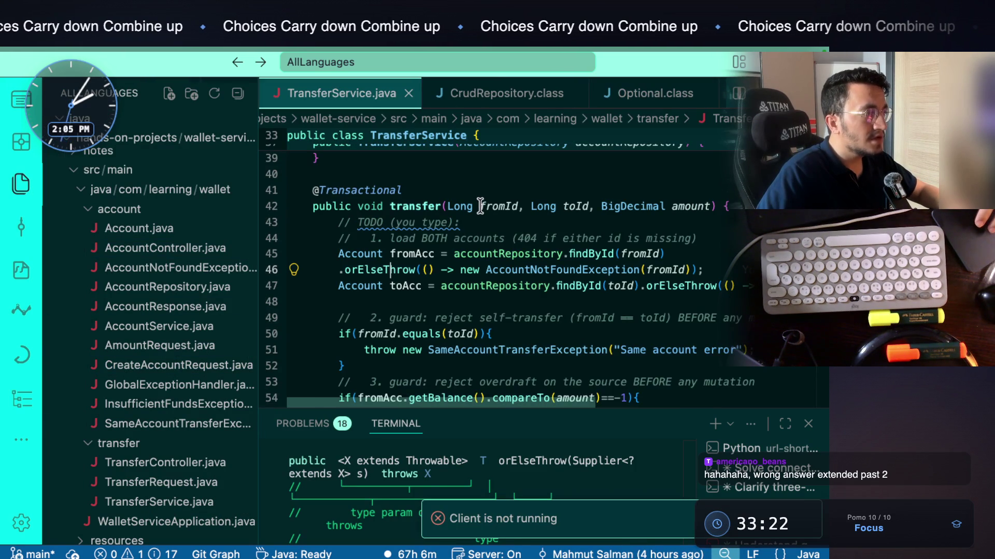
scroll(566, 280, "down", 1)
scroll(566, 281, "down", 1)
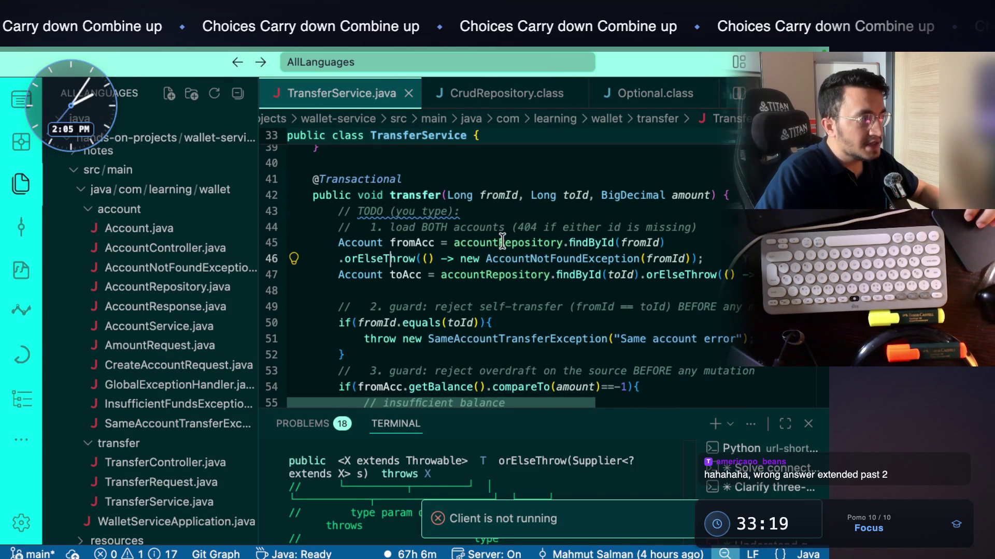
left_click(582, 242, "super")
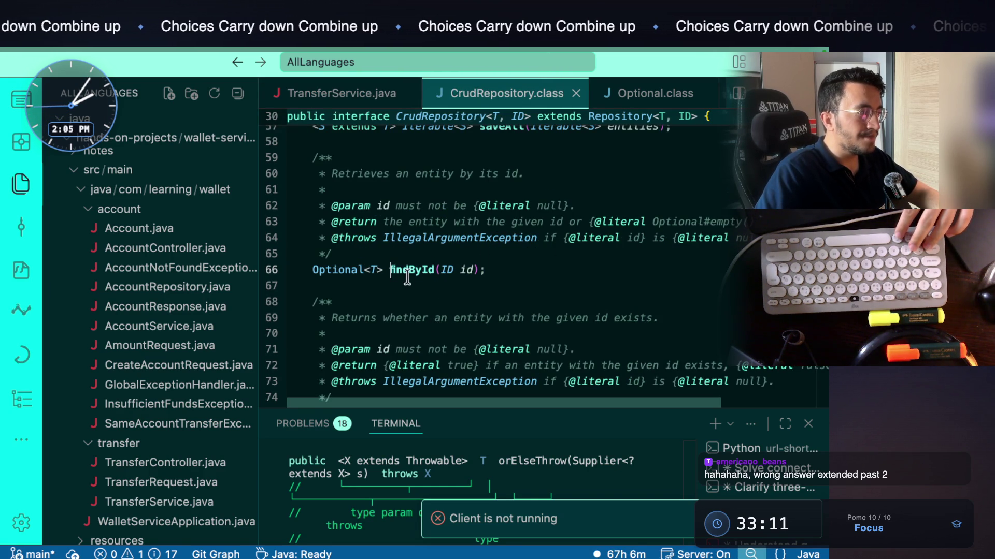
left_click_drag(383, 268, 329, 269)
left_click(351, 270)
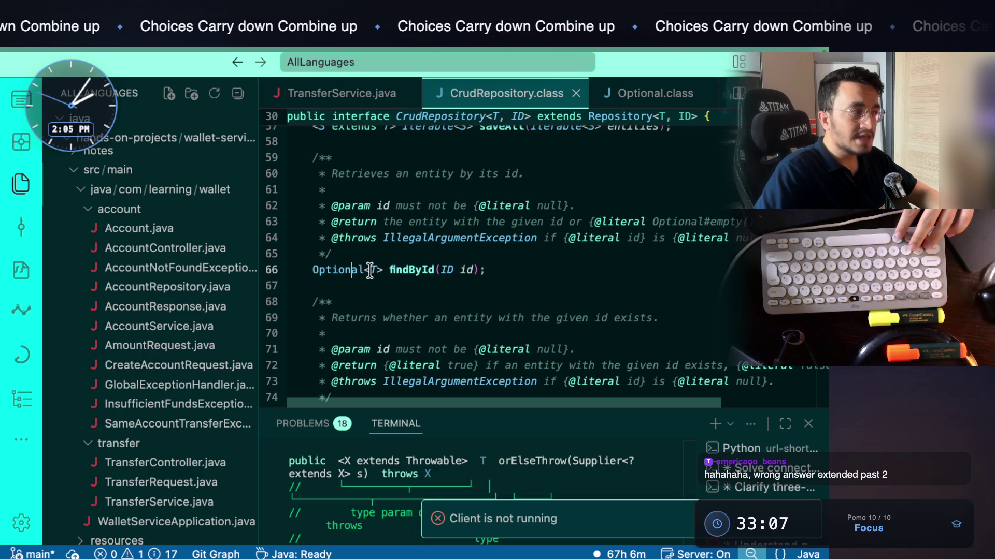
double_click(374, 269)
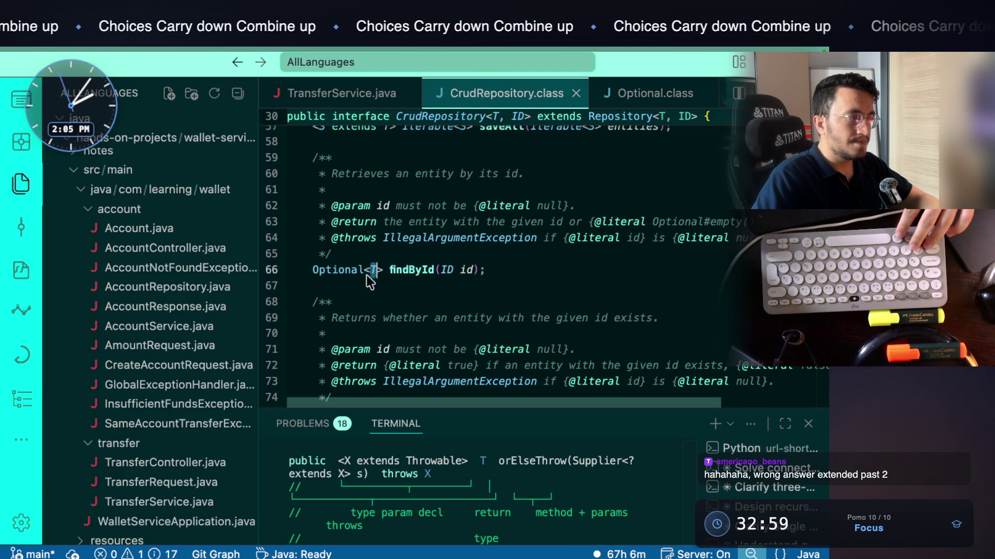
key("ctrl+minus")
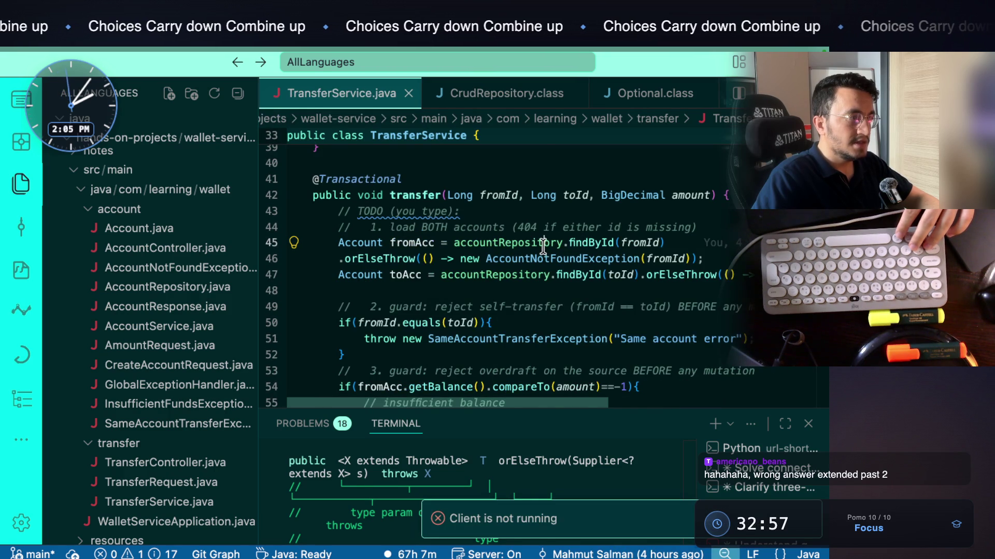
left_click(543, 247, "super")
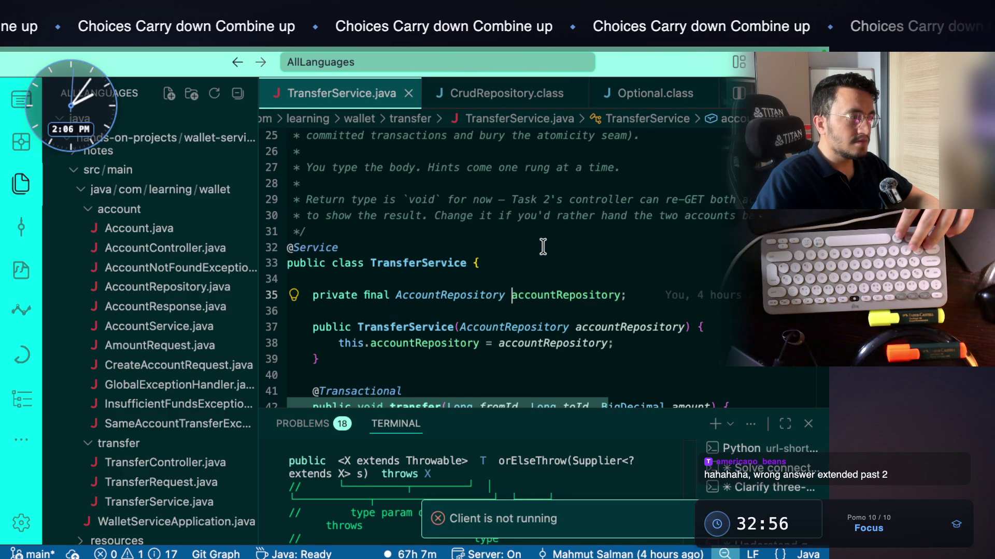
key("ctrl+minus")
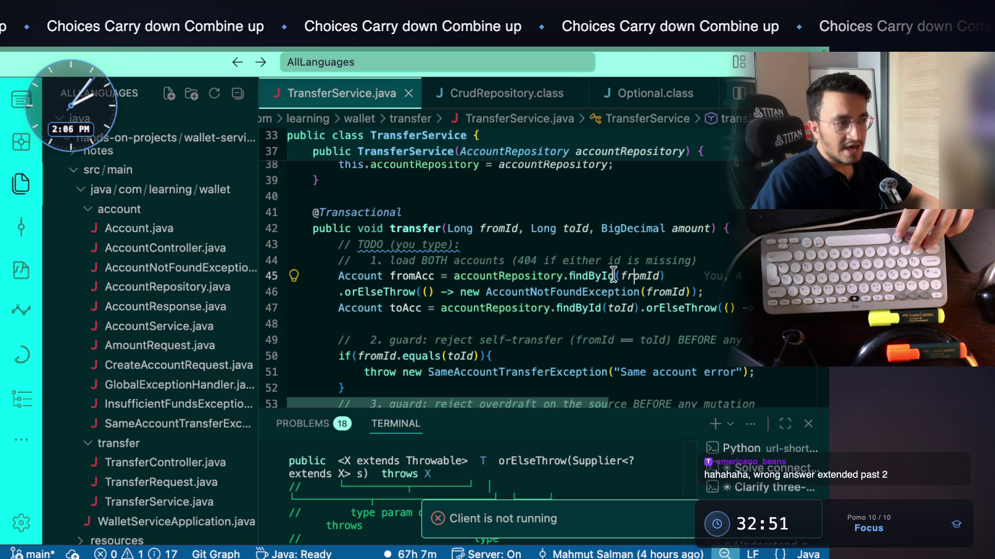
left_click(596, 276, "super")
left_click_drag(486, 270, 401, 270)
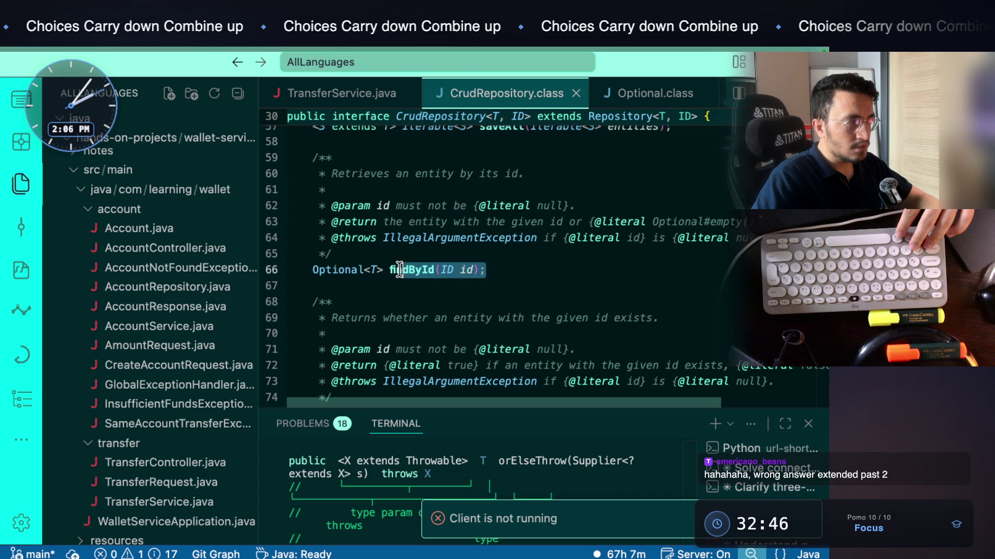
left_click_drag(515, 272, 319, 270)
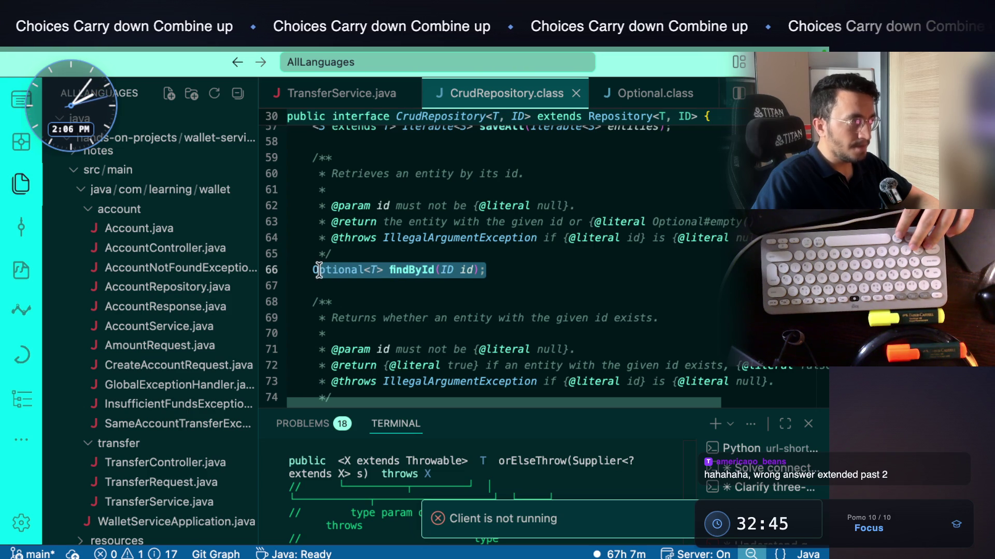
scroll(466, 336, "down", 10)
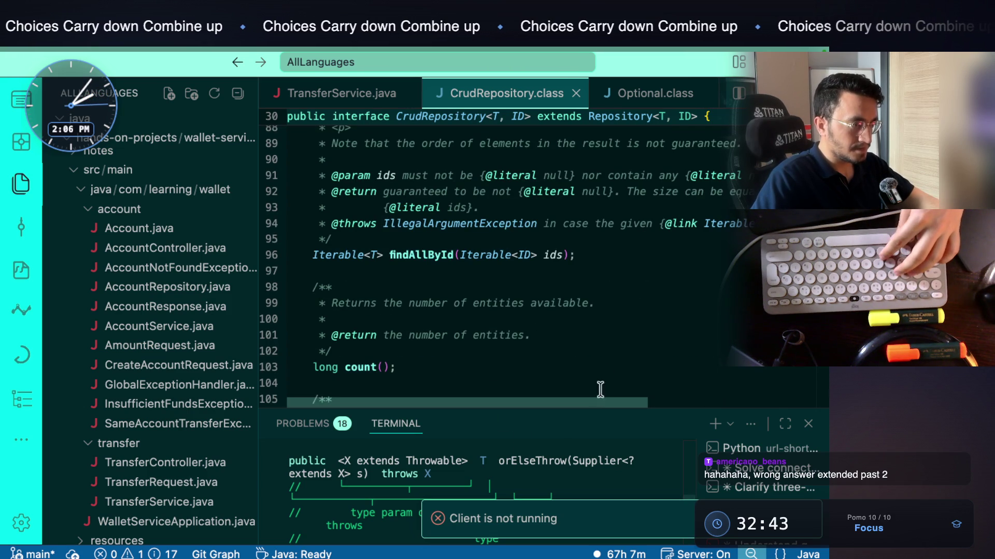
Enlarge the terminal and paste 'Optional<T> findById(ID id);' into the Claude prompt
left_click_drag(597, 403, 602, 334)
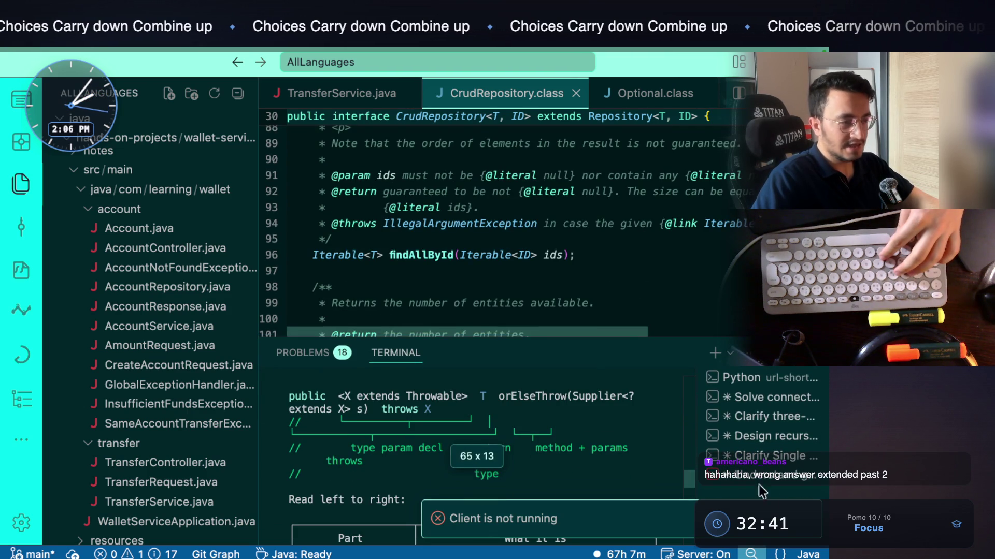
scroll(570, 471, "down", 10)
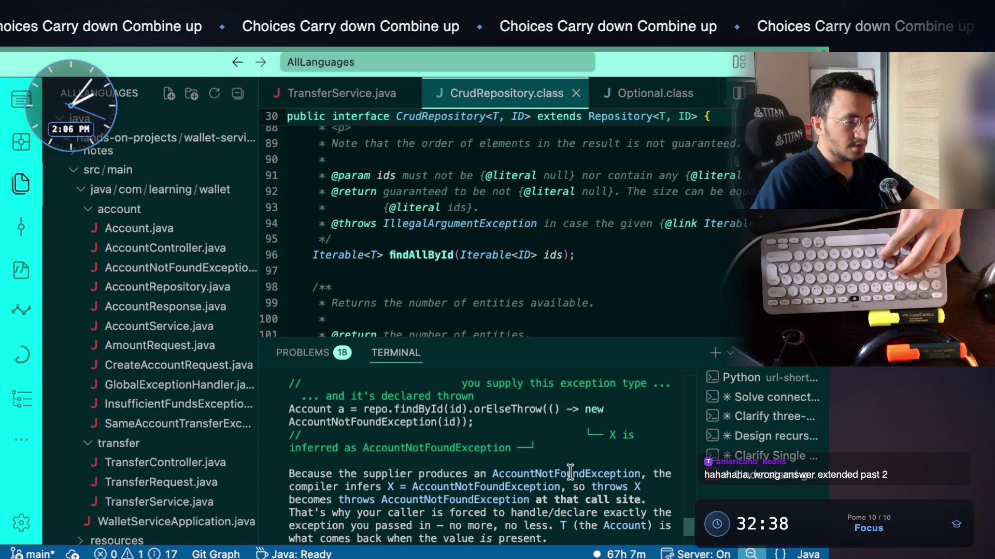
scroll(569, 471, "down", 10)
type("Optional<T> findById(ID id);")
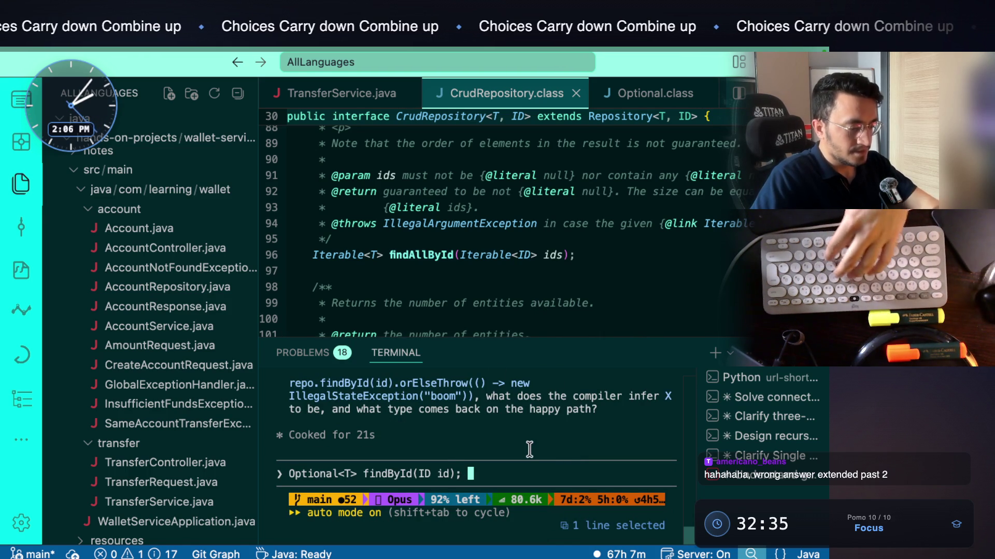
Dictate 'This is from crud repository class.', fixing the 'crude' typo, then return to TransferService.java
key("ctrl+super")
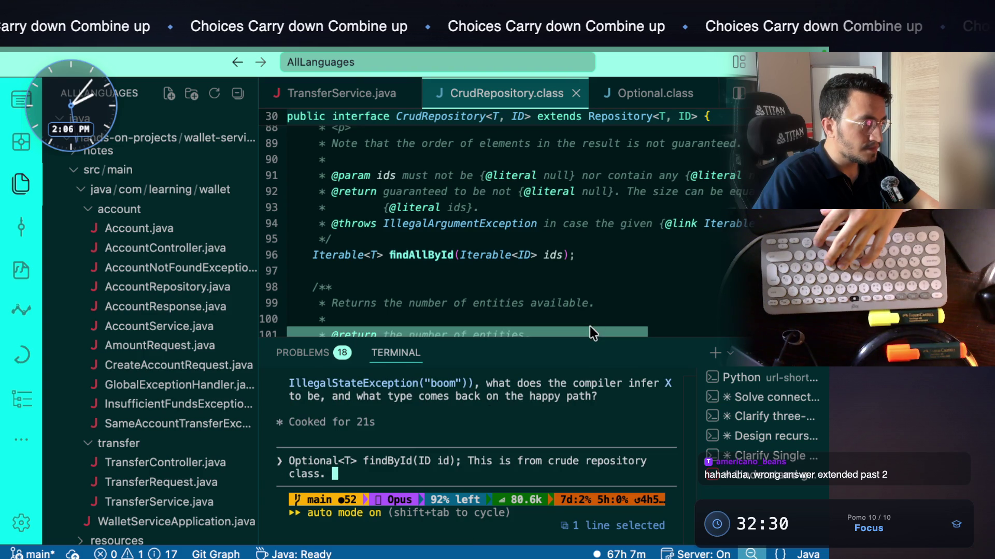
key("Left")
key("Left")
key("Left")
key("Left")
key("Left")
key("Left")
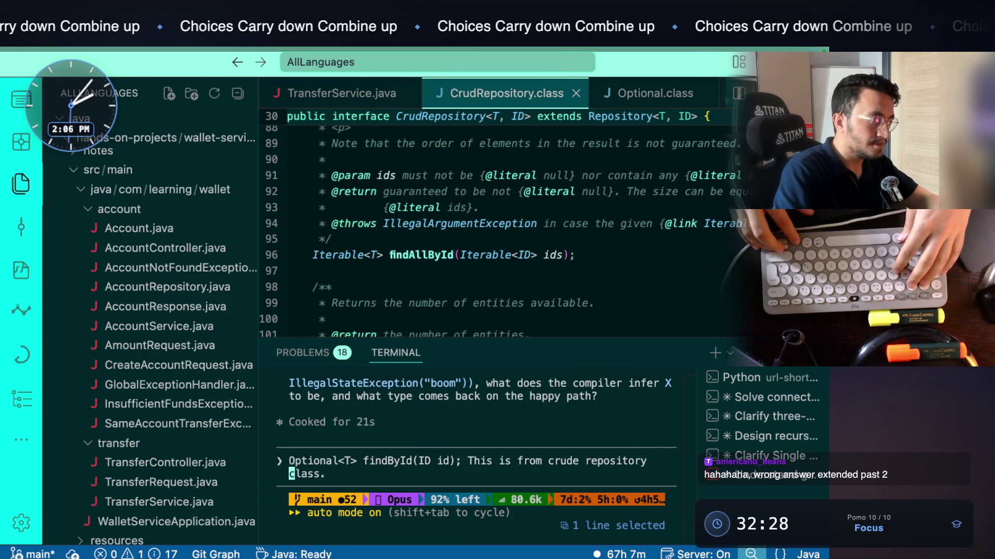
key("BackSpace")
key("ctrl+e")
key("ctrl+Tab")
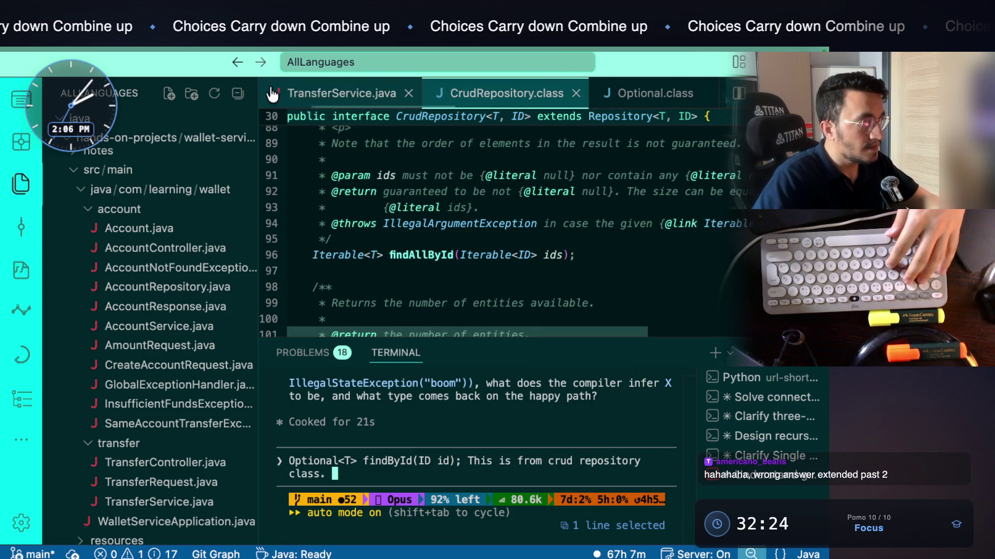
scroll(446, 256, "down", 1)
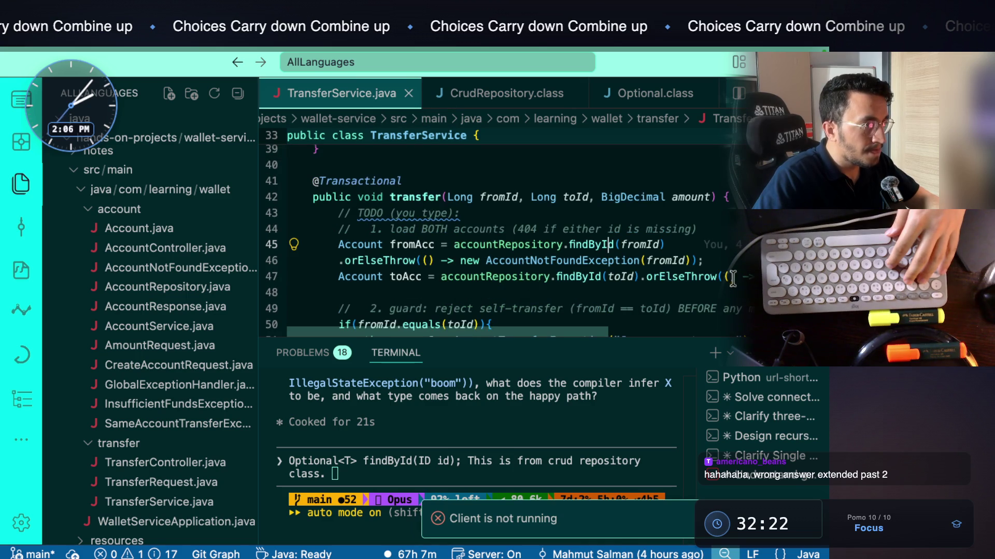
Add 'And the line I am trying to understand is,' plus the pasted fromAcc lines 45–46
left_click_drag(722, 264, 338, 245)
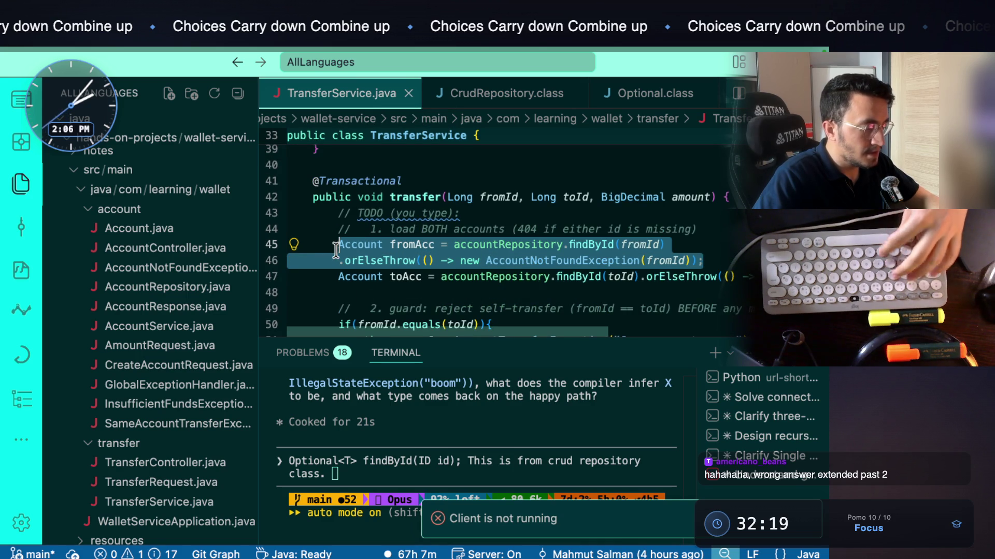
left_click(425, 448)
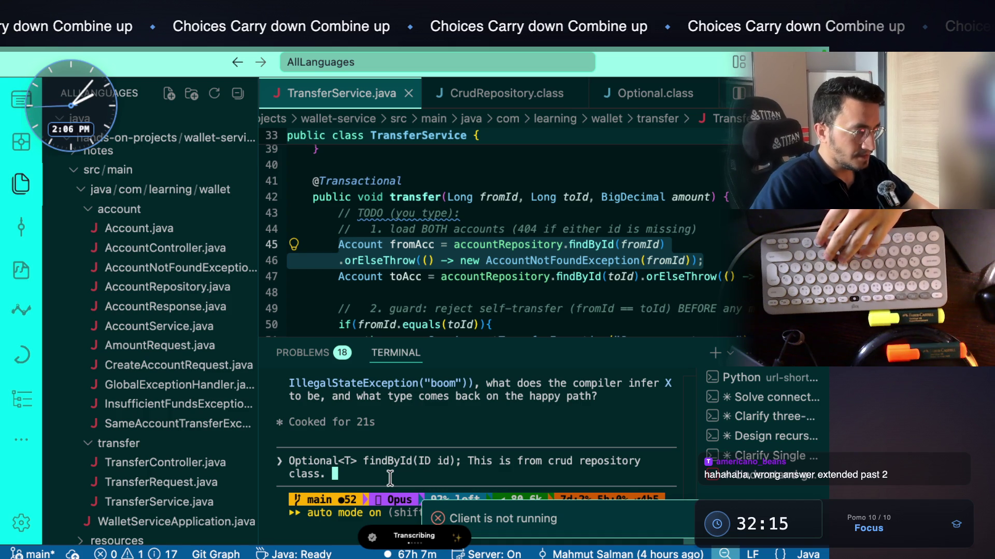
type("And the line I am trying to understand is,")
left_click_drag(730, 257, 332, 244)
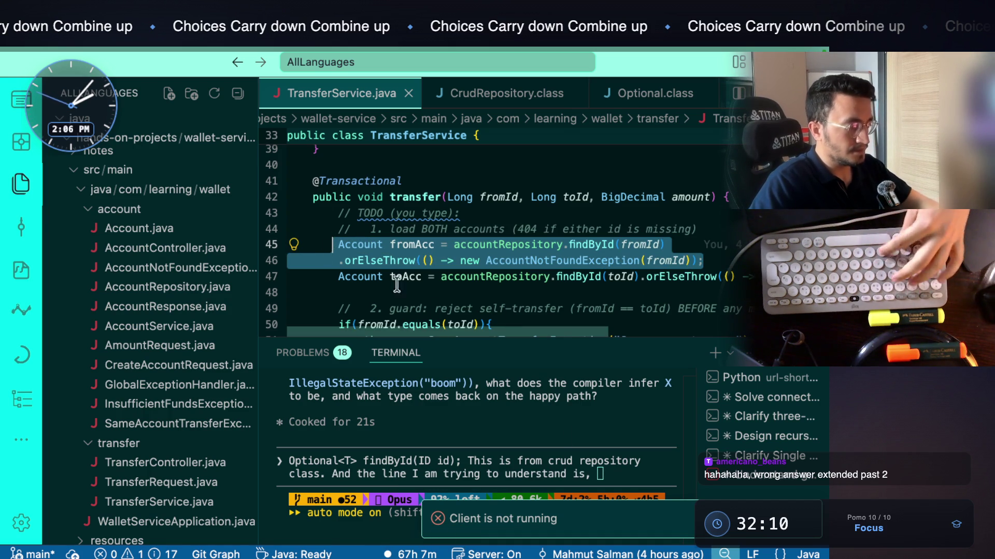
left_click(600, 456)
type("Account fromAcc = accountRepository.findById(fromId)         .orElseThrow(() -> new AccountNotFoundException(fromId));")
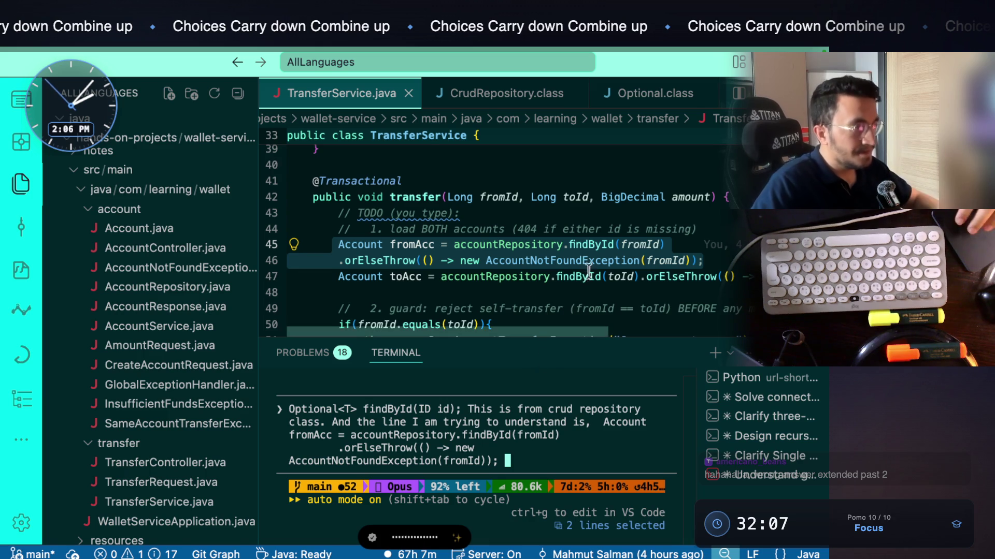
Reopen findById in CrudRepository.class and highlight its Optional<T> return type
left_click(595, 245, "super")
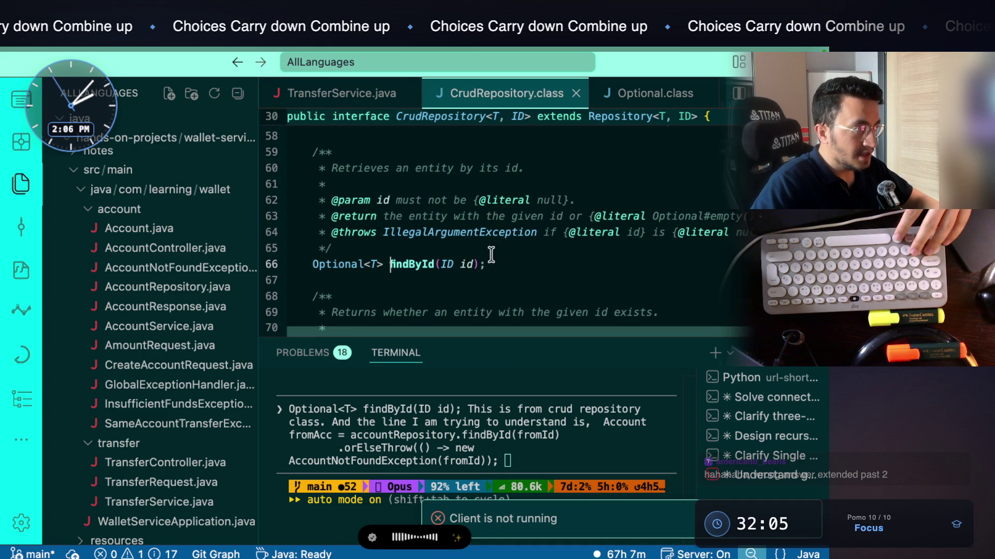
left_click_drag(482, 262, 367, 259)
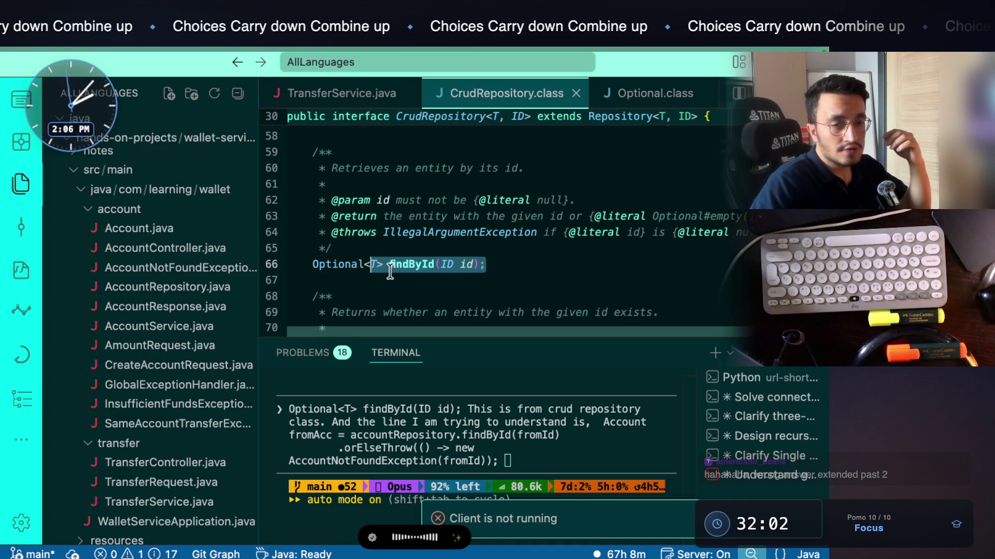
left_click(364, 266)
left_click_drag(313, 265, 378, 263)
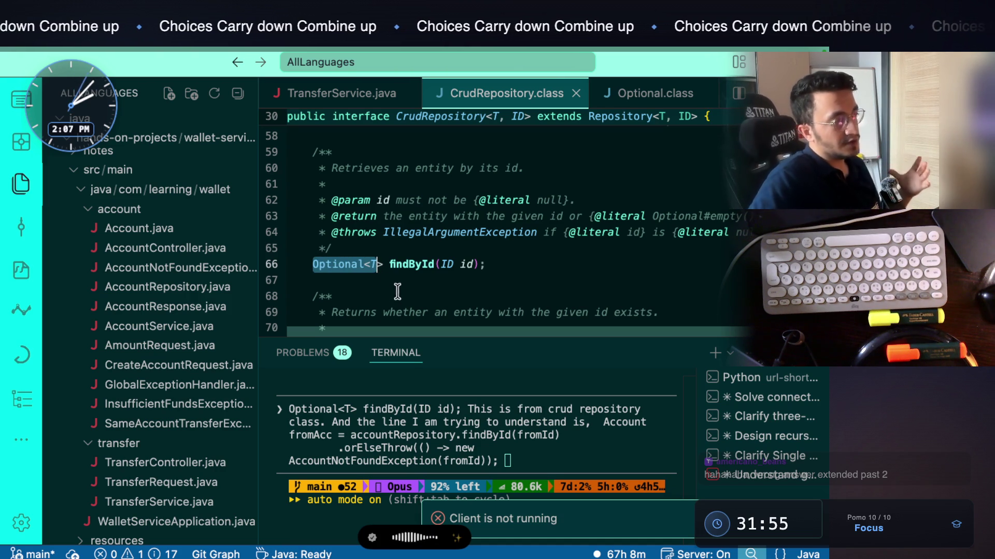
Open orElseThrow in Optional.class and select its exceptionSupplier parameter
left_click(381, 263)
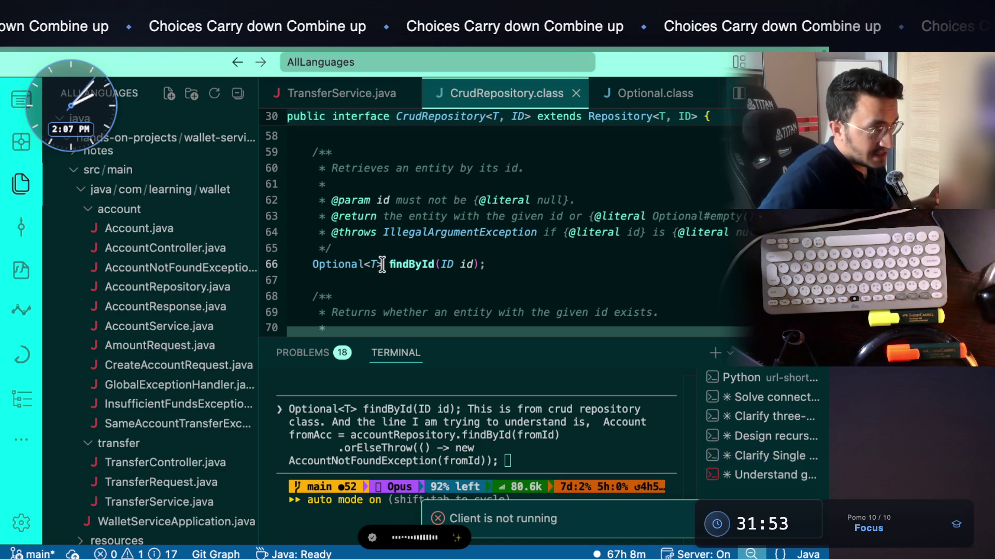
key("ctrl+minus")
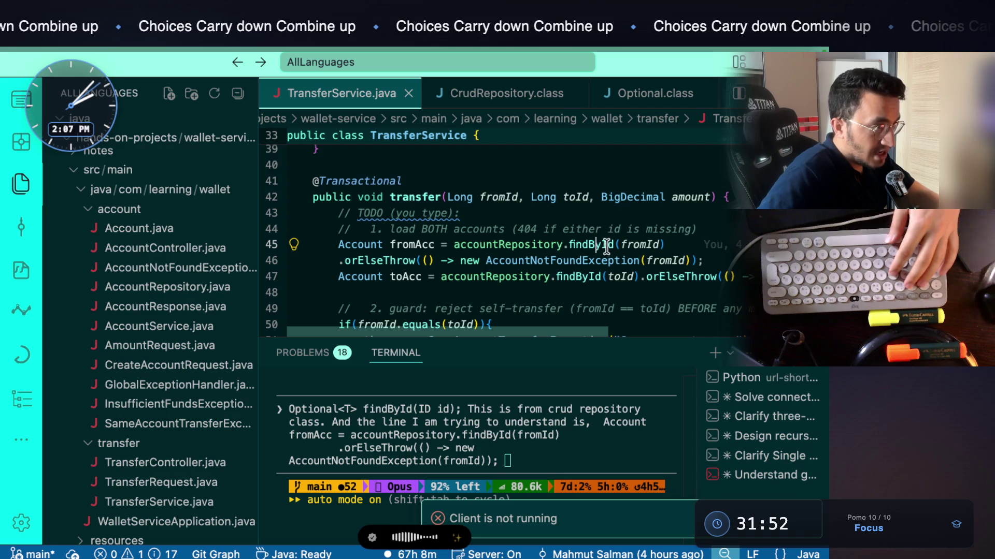
left_click(361, 262, "ctrl")
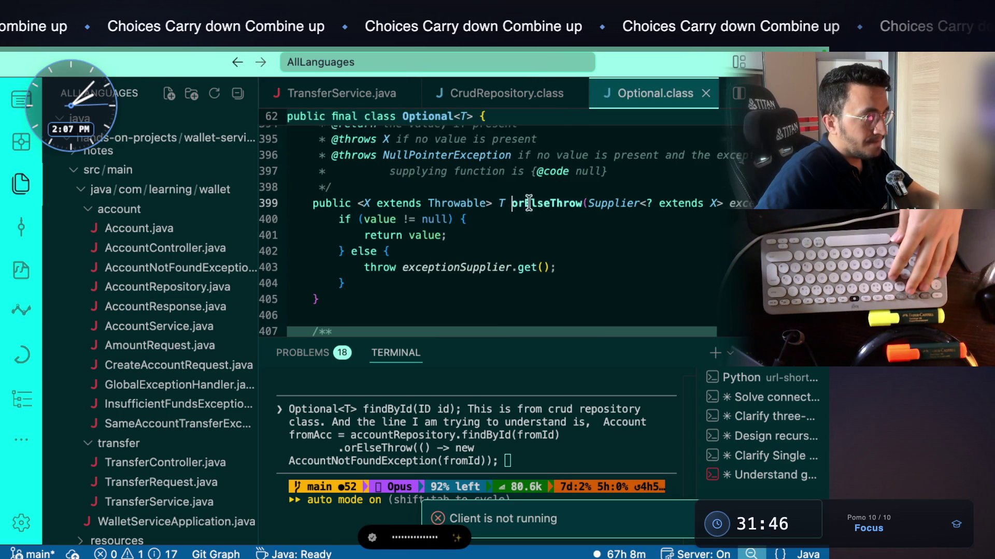
scroll(585, 228, "right", 3)
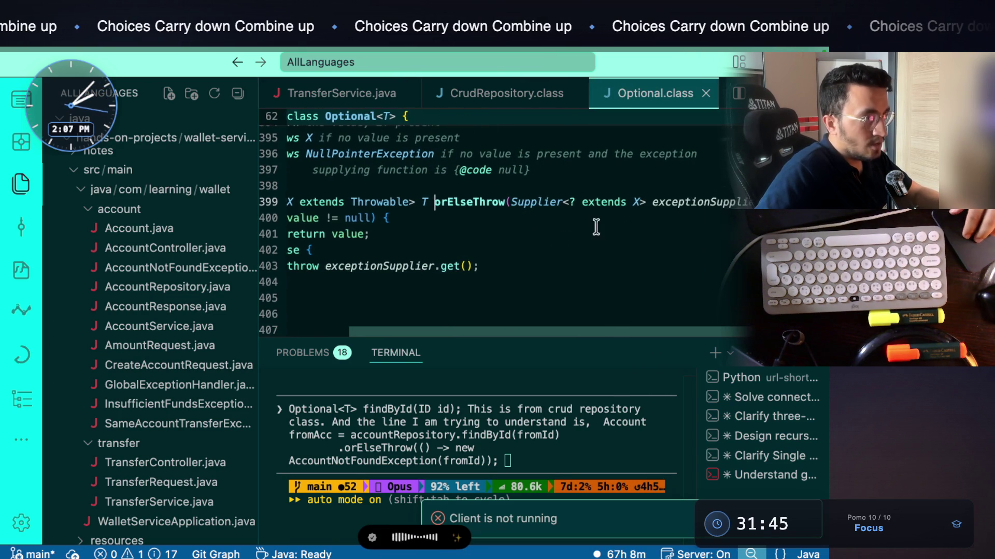
left_click(674, 198)
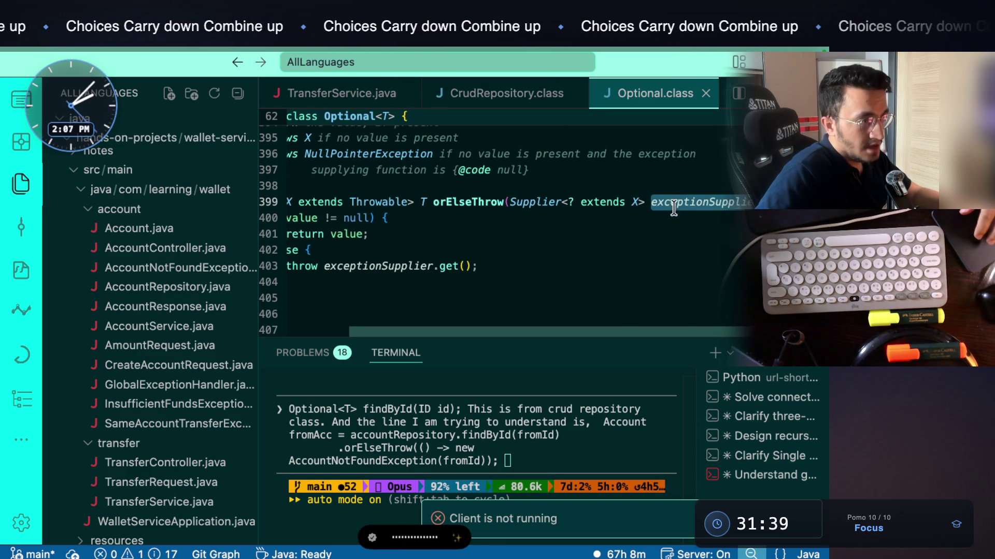
left_click(675, 207)
double_click(680, 203)
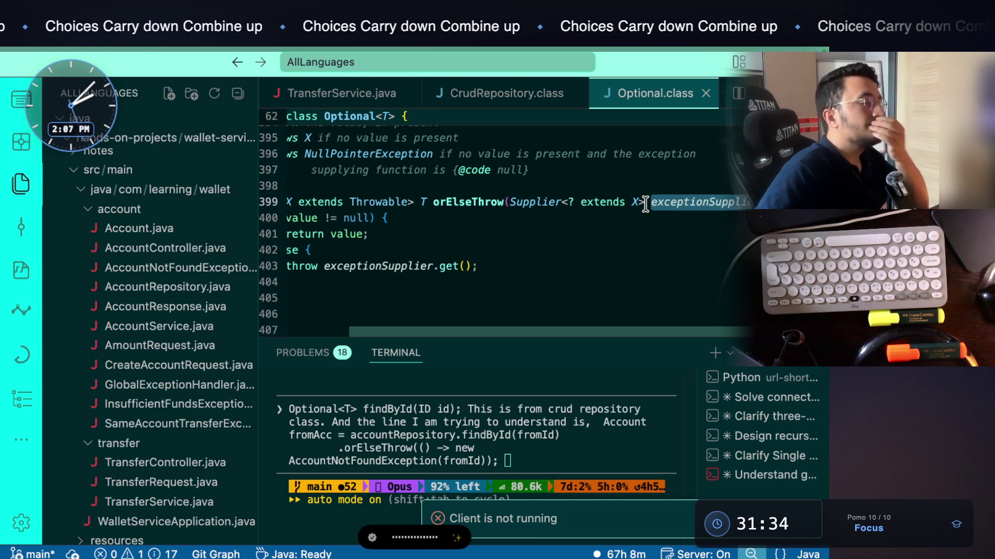
Examine the orElseThrow signature and select the value it returns on line 401
mouse_move(642, 201)
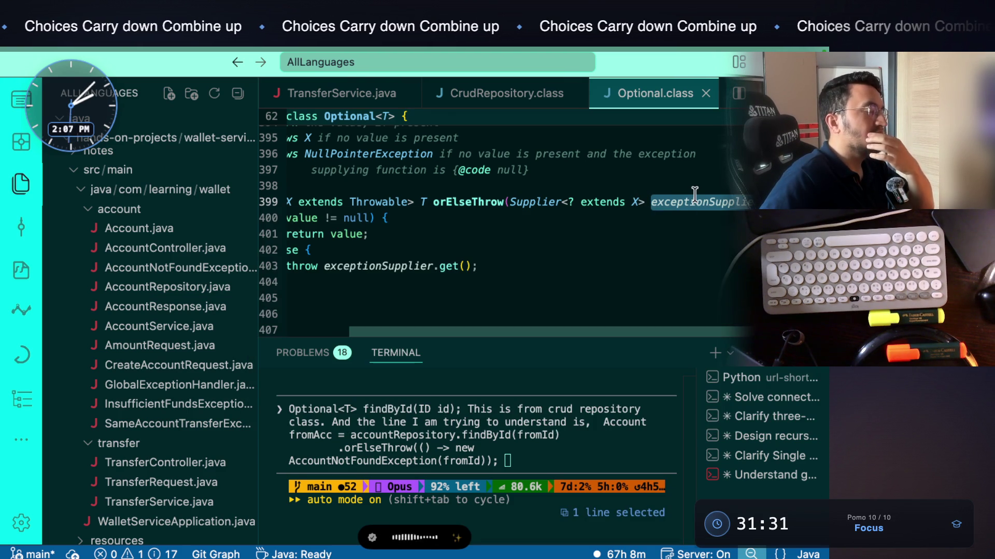
mouse_move(694, 194)
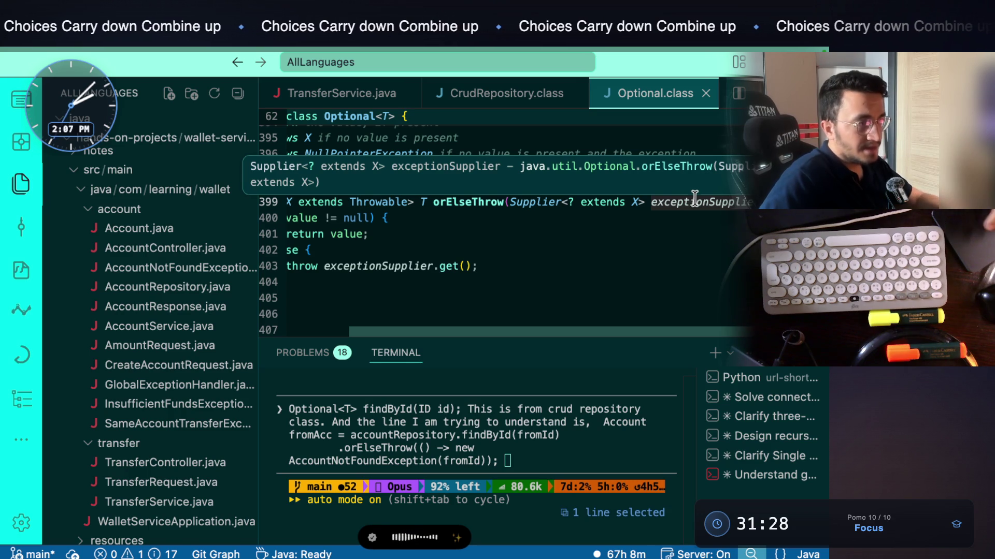
scroll(694, 198, "left", 3)
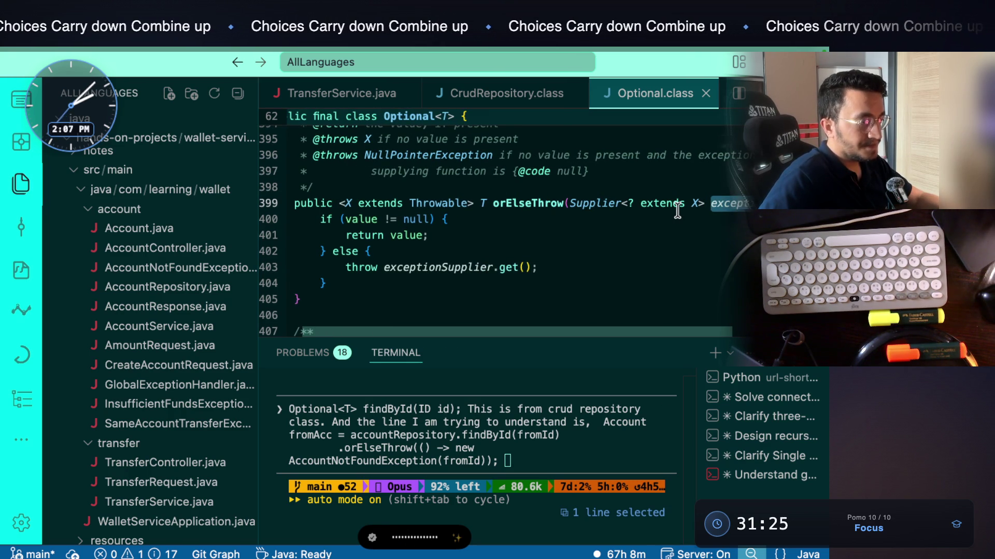
scroll(677, 210, "left", 1)
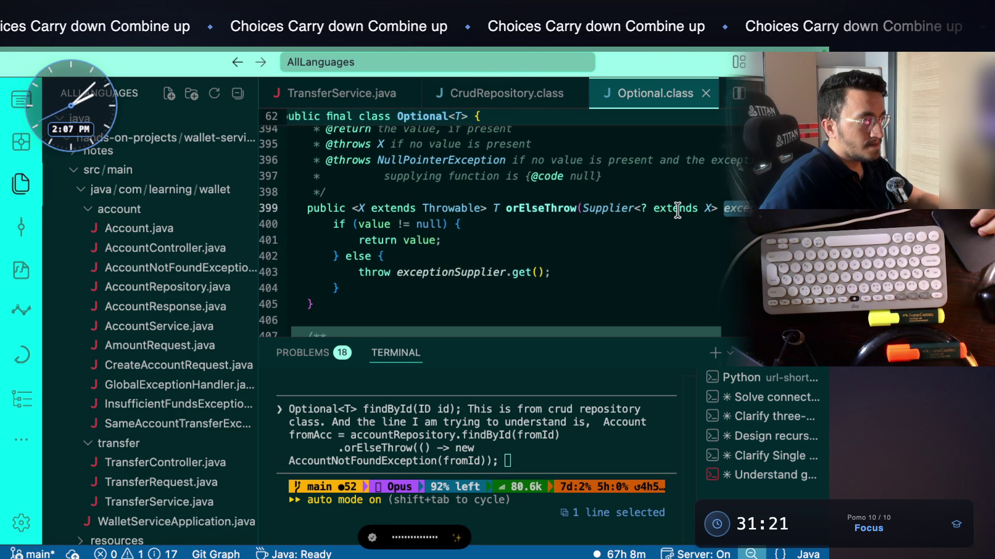
left_click(544, 208)
double_click(423, 240)
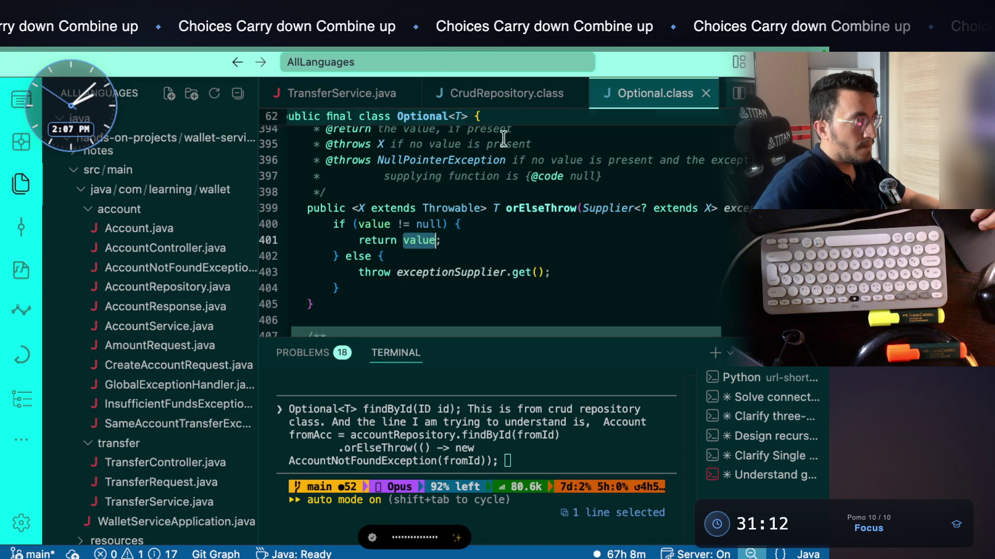
From line 47 of TransferService.java, reopen orElseThrow and open the Supplier interface definition
left_click(518, 98)
left_click(387, 99)
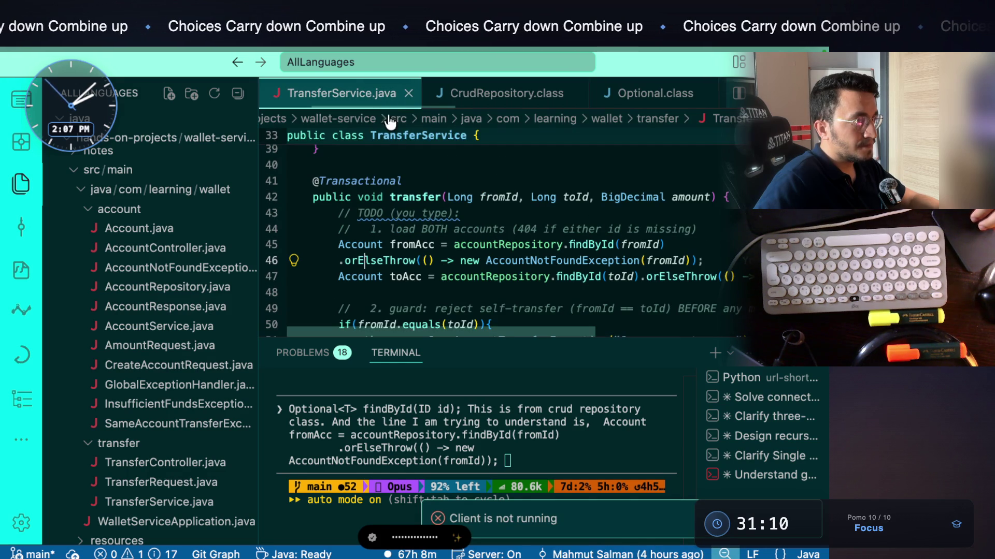
scroll(565, 292, "right", 2)
scroll(564, 292, "left", 2)
left_click(549, 266, "ctrl")
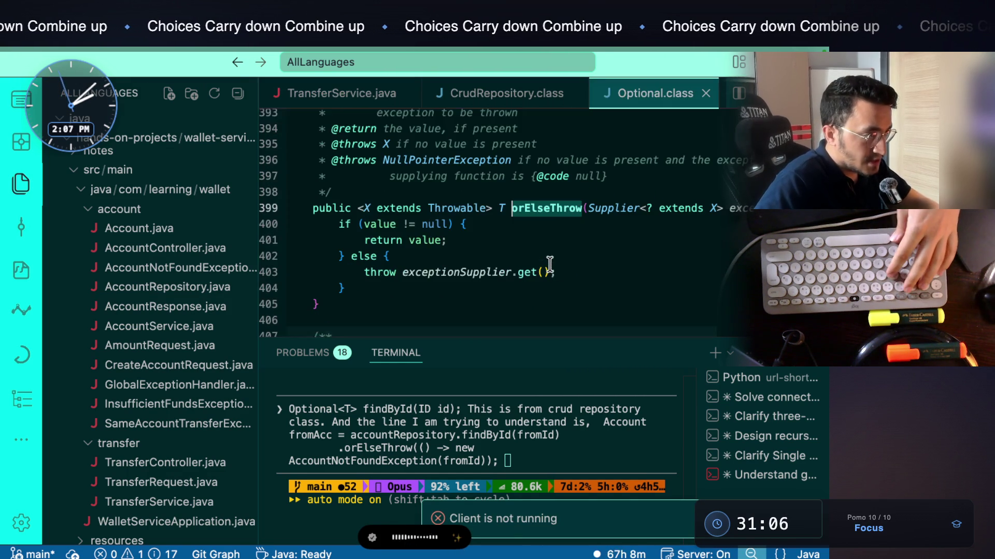
scroll(638, 242, "right", 3)
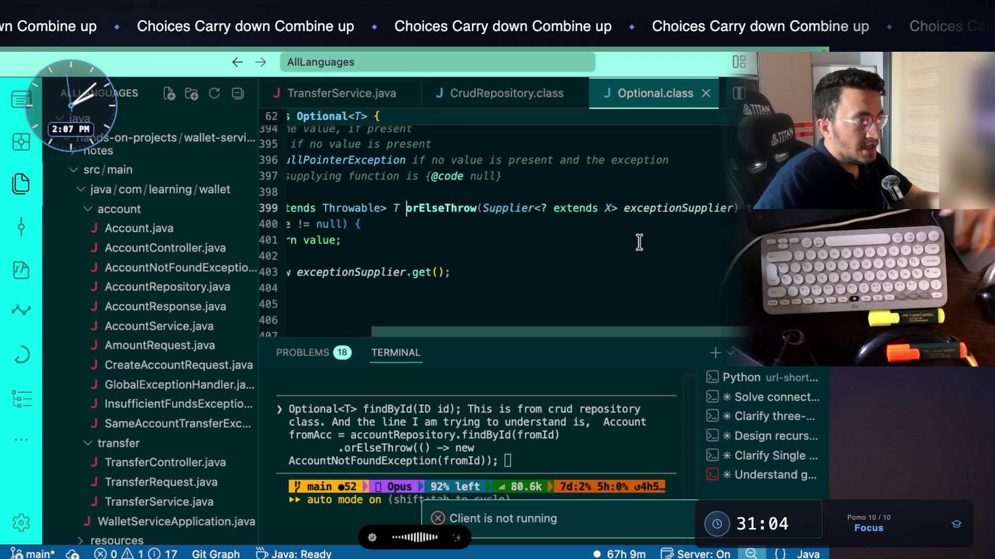
left_click(511, 209, "ctrl")
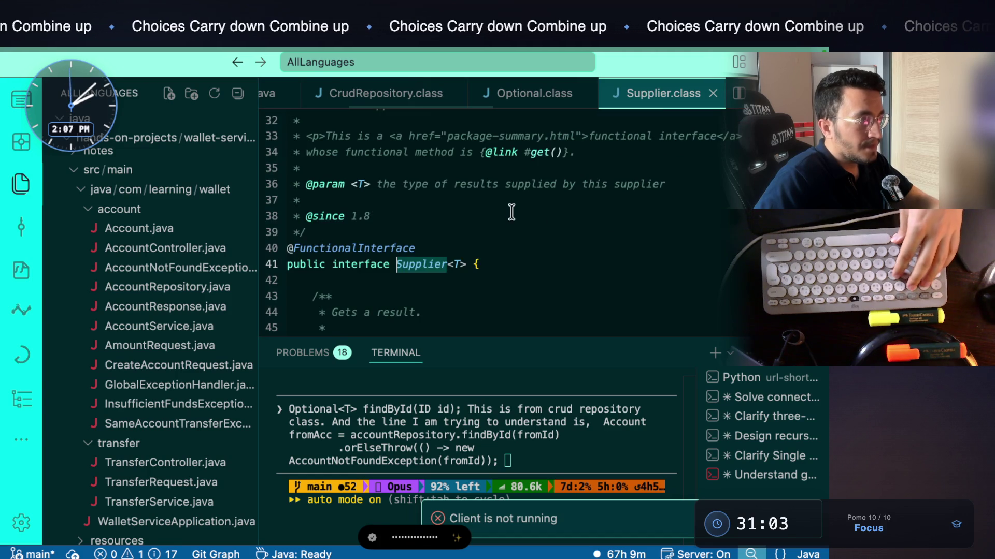
double_click(393, 250)
key("ctrl+minus")
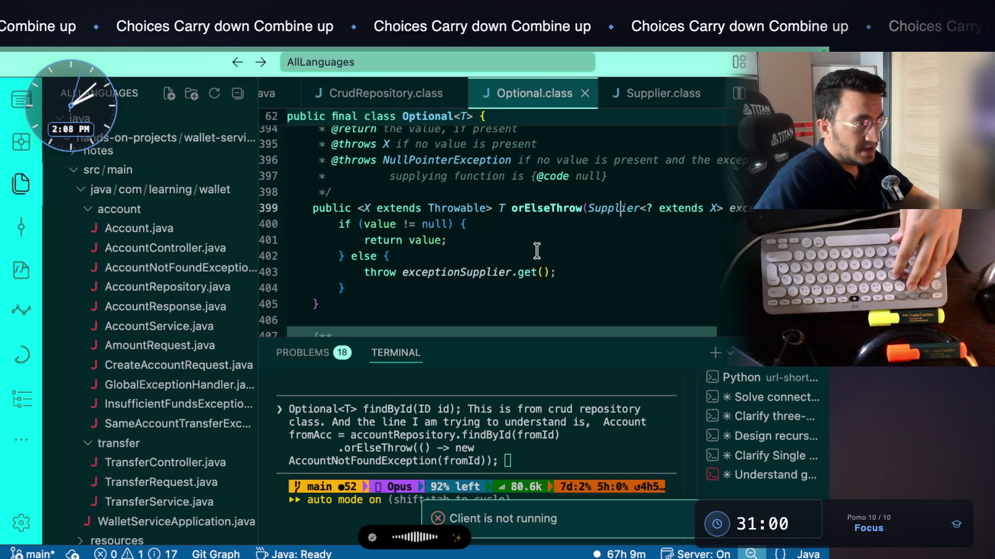
scroll(707, 241, "down", 1)
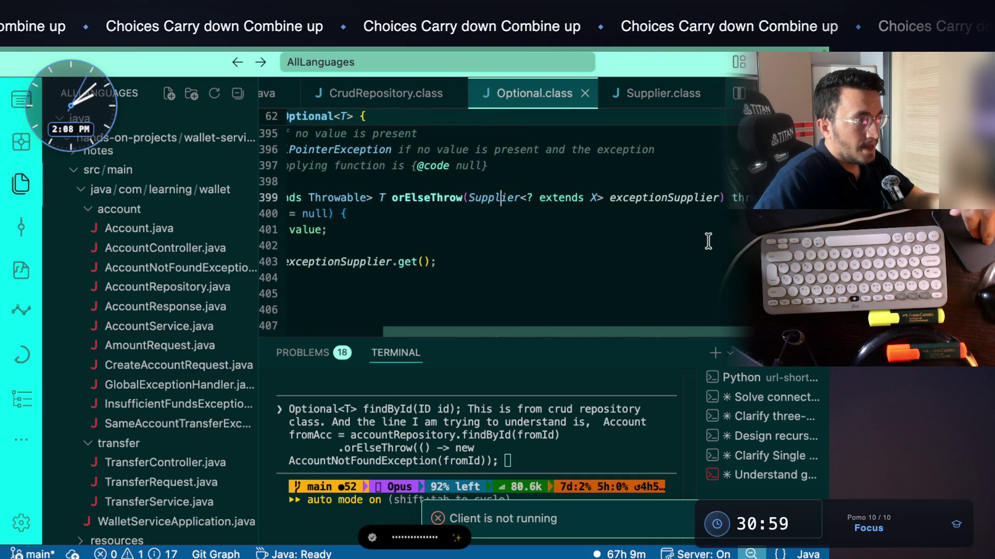
double_click(541, 201)
left_click(585, 201)
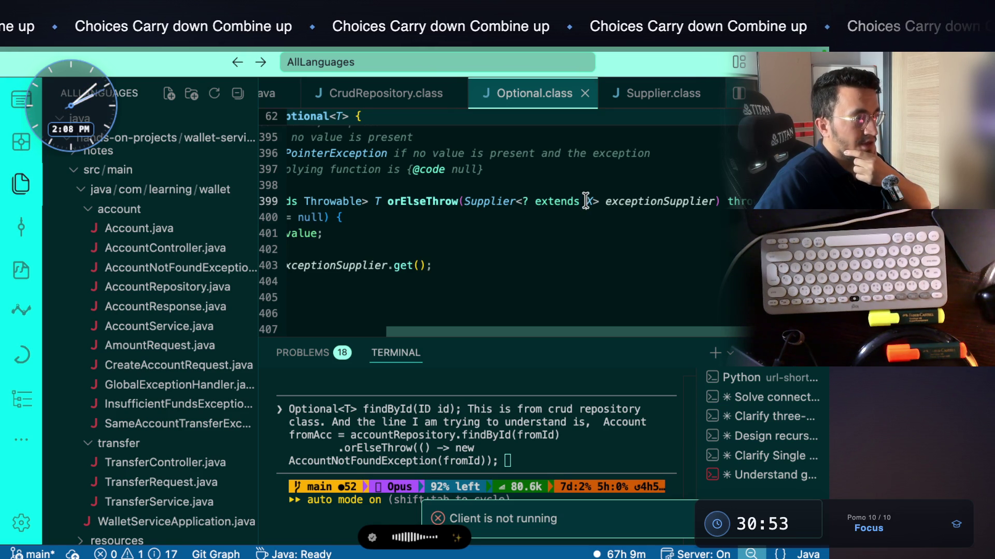
left_click_drag(596, 201, 526, 201)
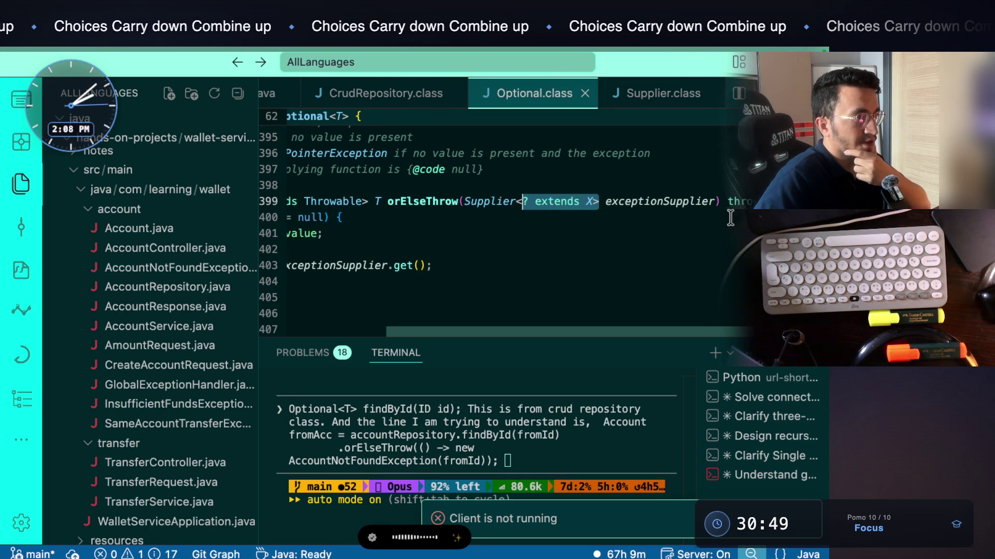
Return to the toAcc orElseThrow call on line 47 of TransferService.java
key("ctrl+minus")
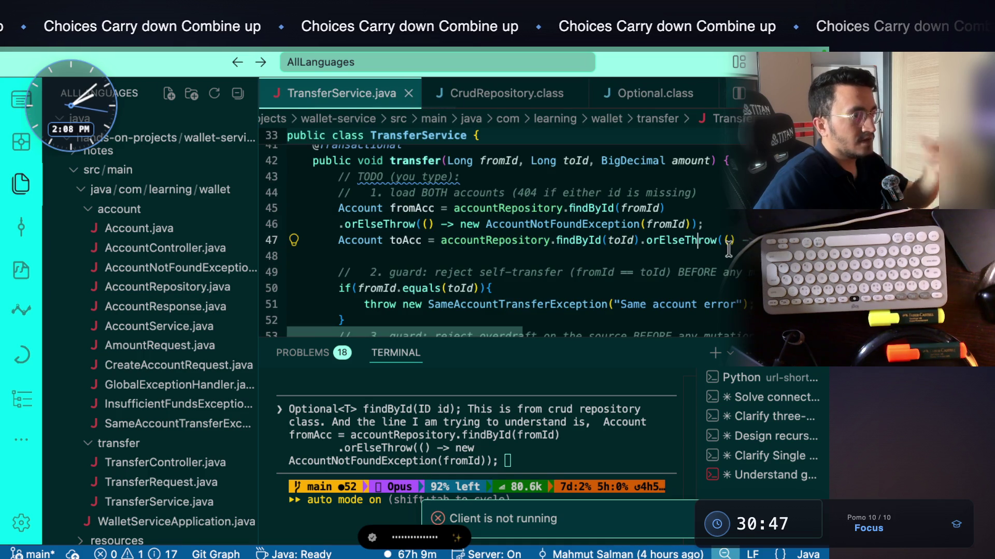
scroll(728, 250, "right", 3)
scroll(728, 250, "right", 3)
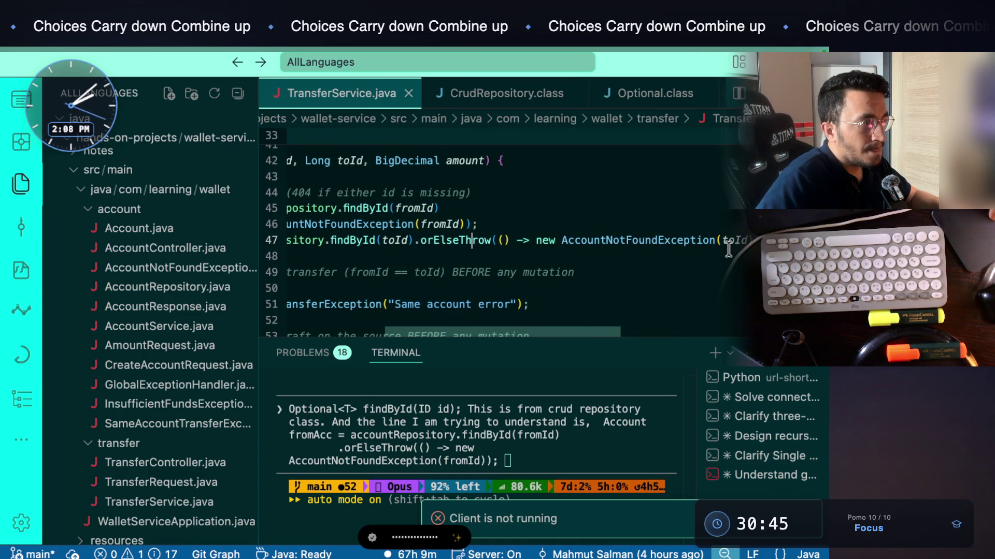
scroll(496, 240, "left", 3)
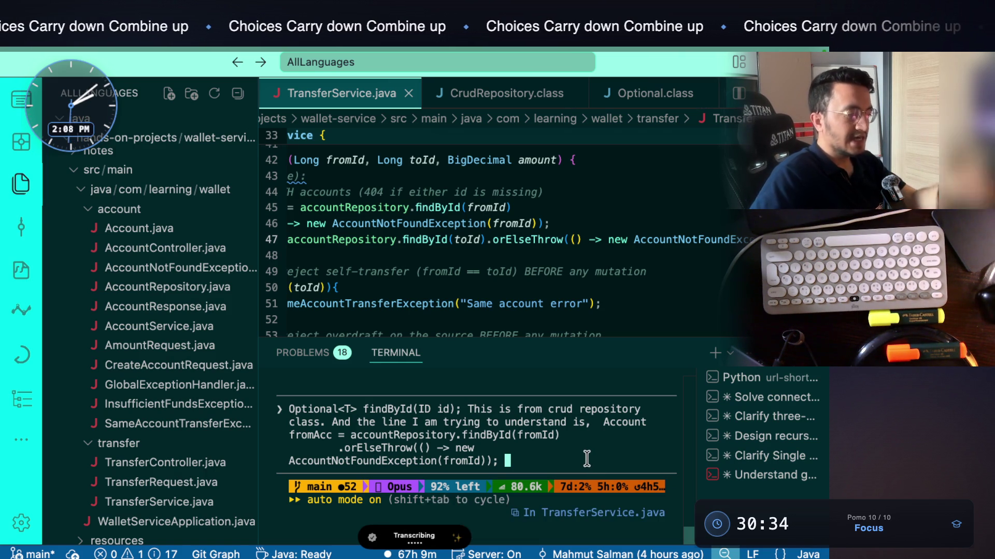
Paste and submit the question asking Claude Code to clarify 'child of X and throws X'
key("super+v")
key("Return")
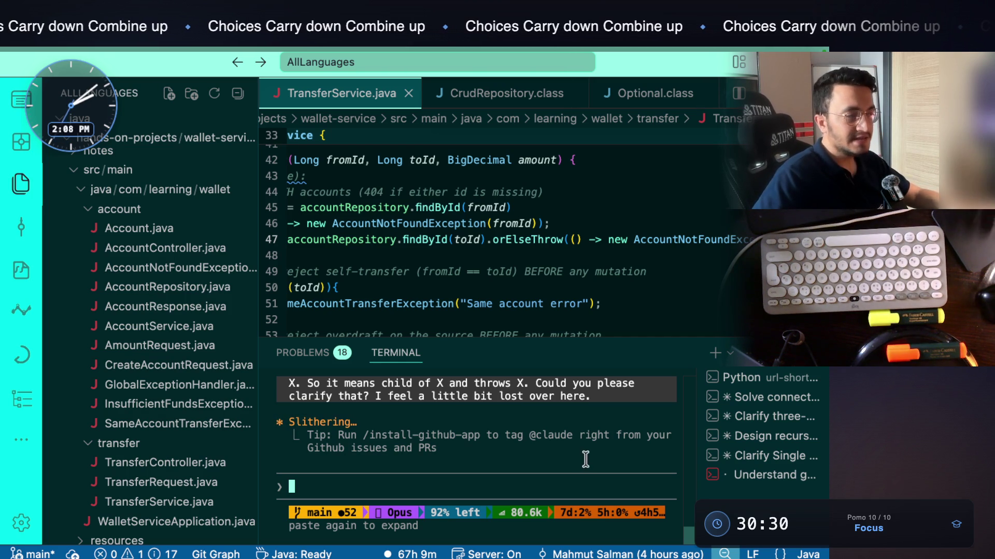
scroll(541, 233, "left", 5)
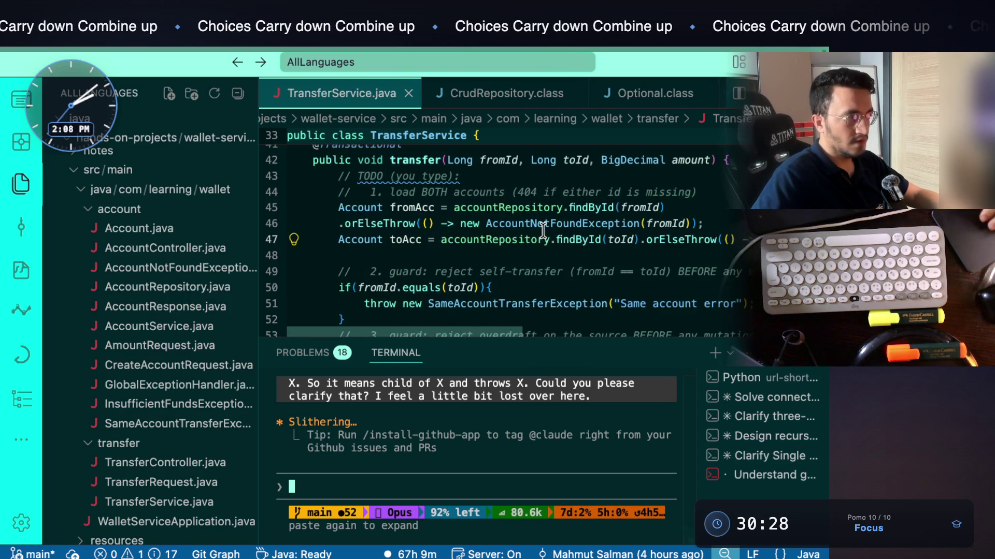
scroll(532, 244, "down", 1)
scroll(533, 244, "up", 1)
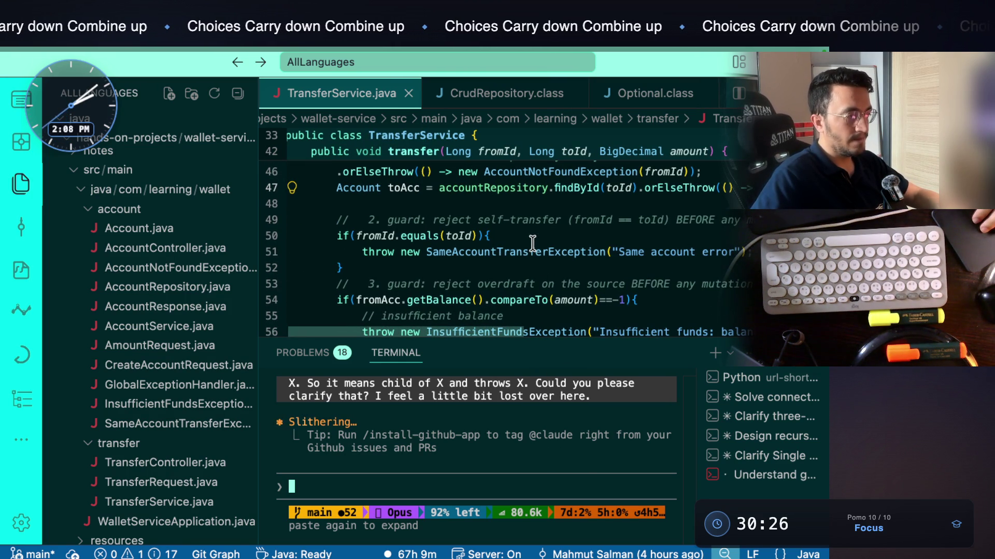